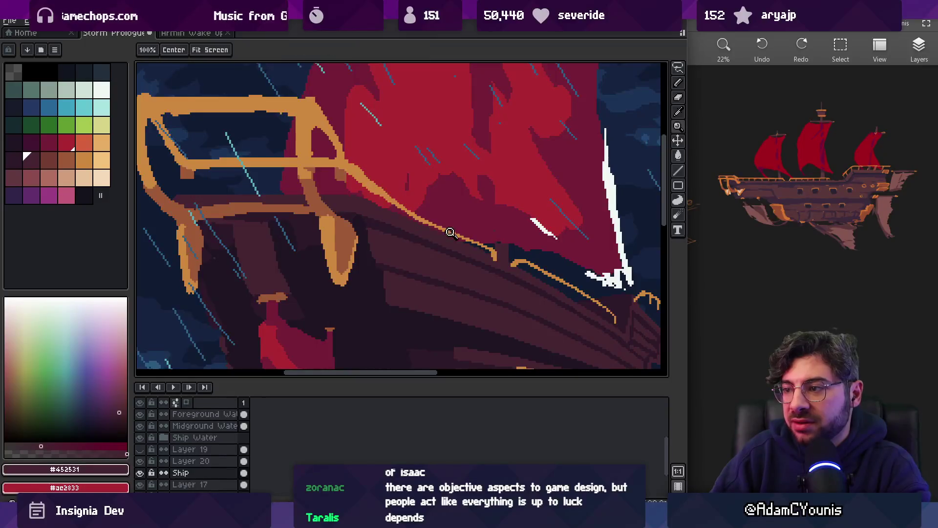
- Skew the selected bow trim downward and commit the change
scroll(440, 215, up, 3)
key(m)
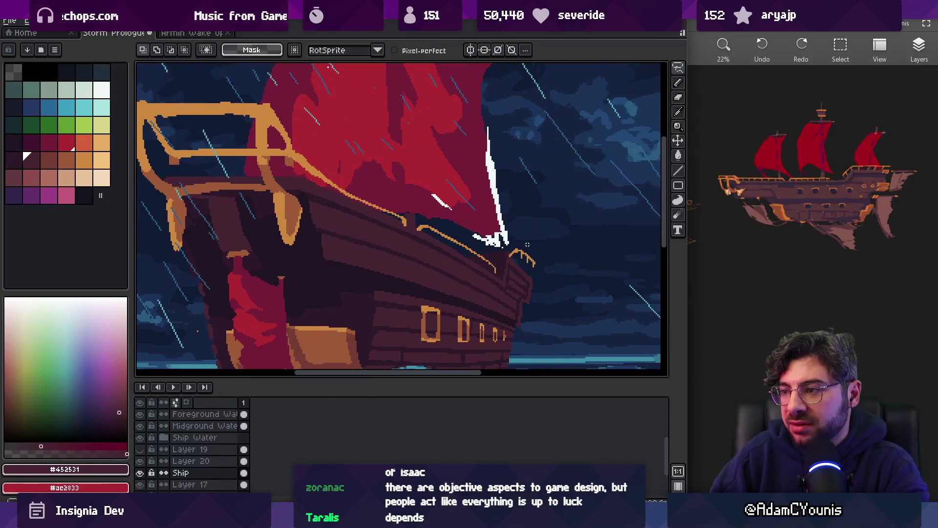
drag(551, 265, 551, 276)
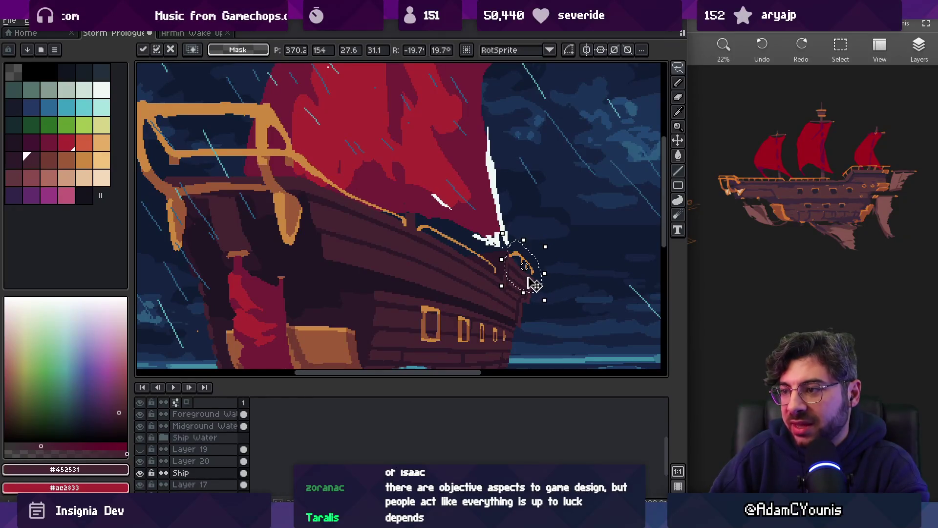
click(558, 205)
key(b)
- Lasso the hull trim and skew its left side upward to follow the hull slope
scroll(455, 240, up, 2)
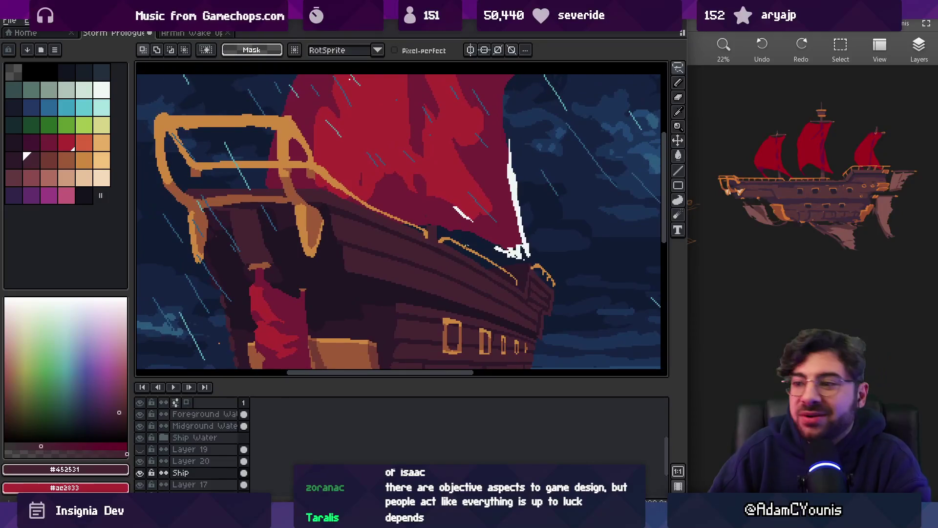
key(m)
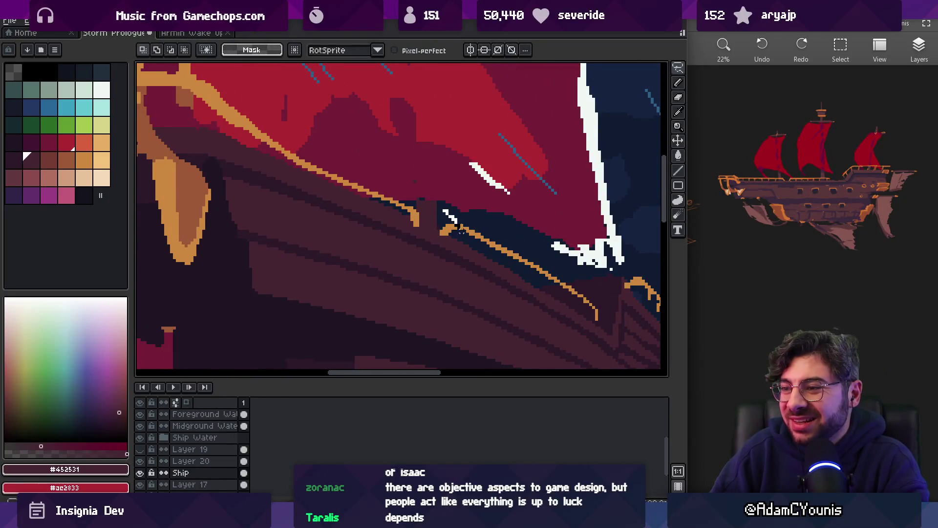
drag(603, 300, 605, 305)
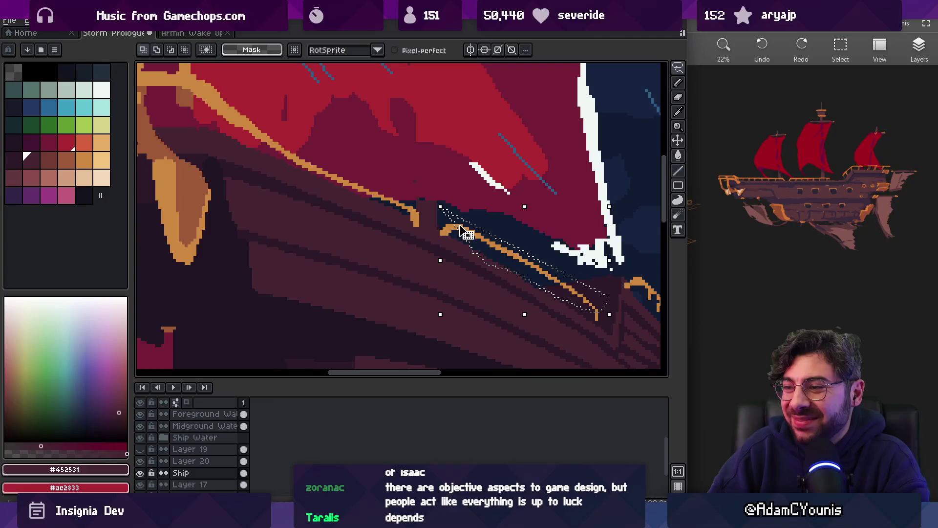
drag(432, 260, 489, 253)
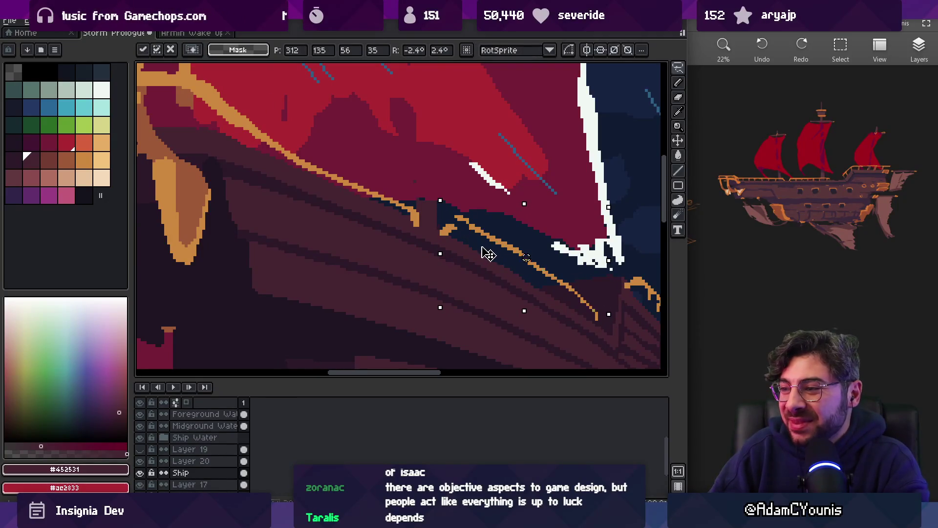
key(Return)
- Sample the orange trim colour and switch to the 1px pencil
key(i)
scroll(572, 283, up, 1)
click(574, 283)
key(b)
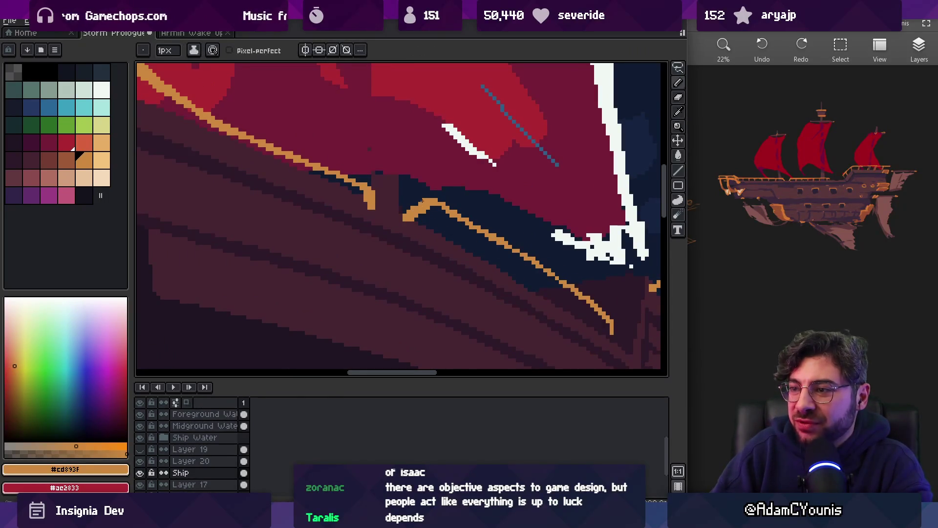
- Paint a new orange #cd893f line along the hull trim below the sail
key(e)
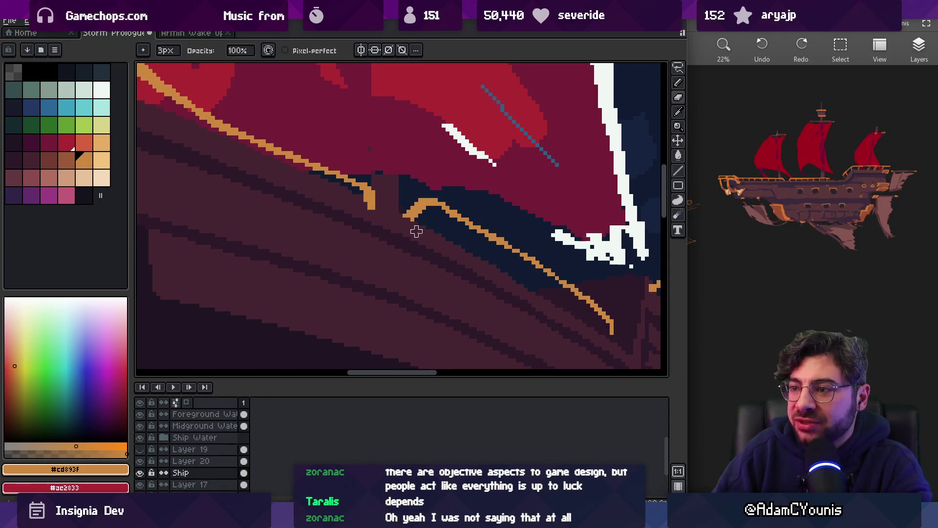
key(z)
scroll(412, 231, down, 4)
scroll(502, 241, up, 4)
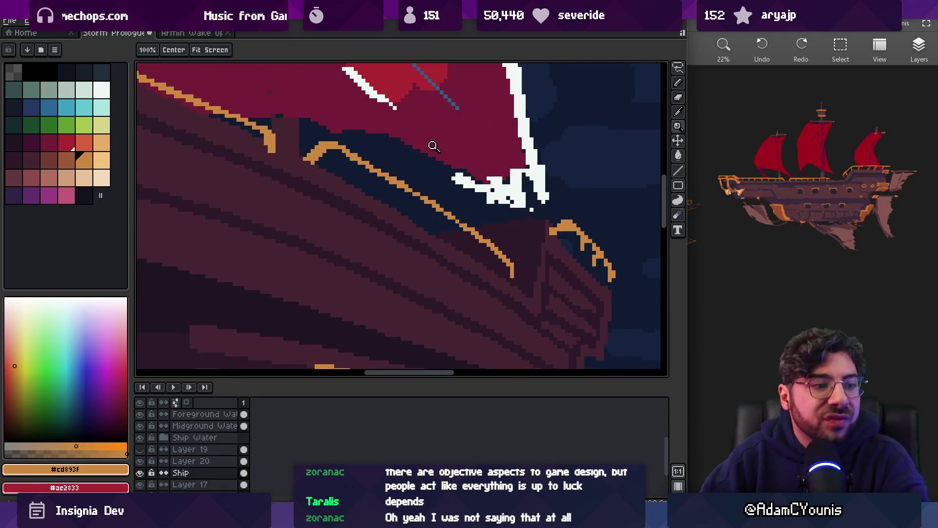
drag(385, 172, 485, 216)
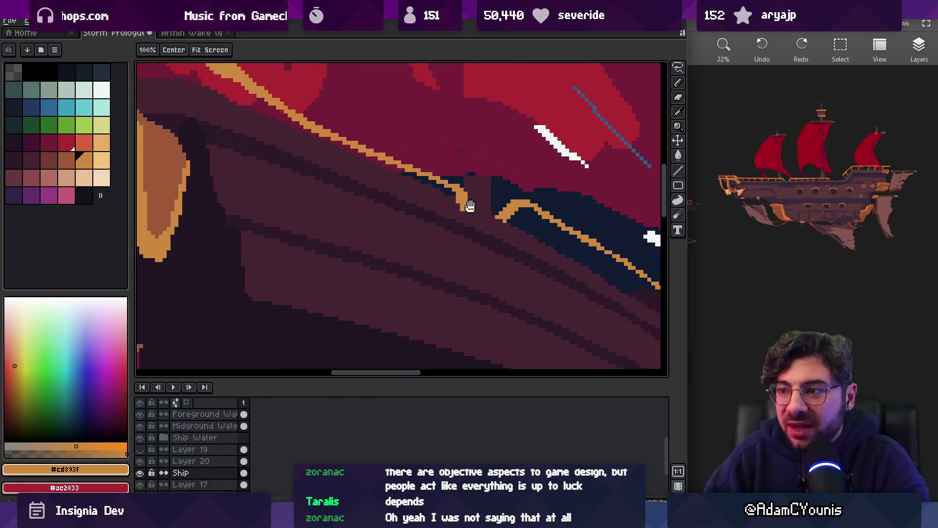
scroll(485, 216, down, 3)
key(i)
key(b)
drag(284, 176, 462, 278)
- Thin the new trim line to a single line and sample brown #9d5a37 from the railing
key(e)
drag(263, 186, 464, 291)
key(z)
scroll(469, 254, down, 1)
scroll(469, 254, down, 3)
scroll(457, 240, up, 3)
key(b)
alt+click(416, 253)
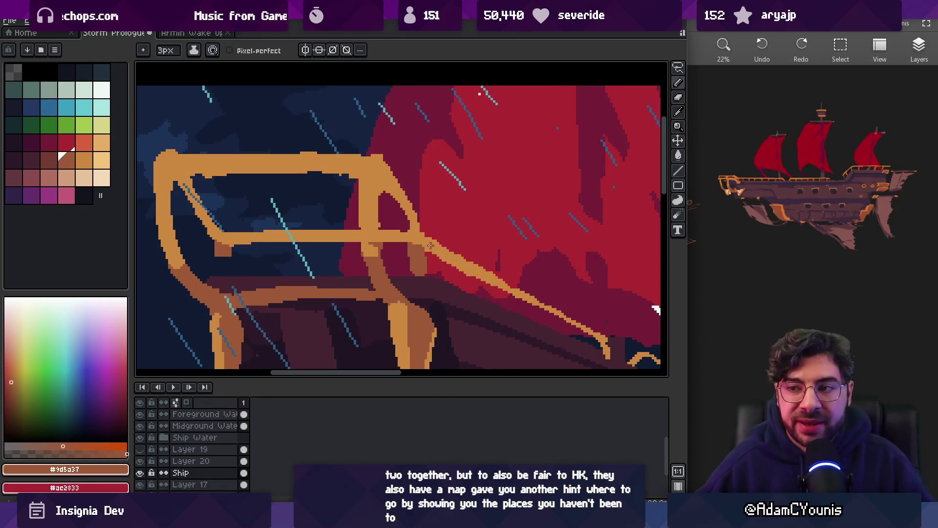
- Touch up a joint of the left railing and zoom in closer on it
key(v)
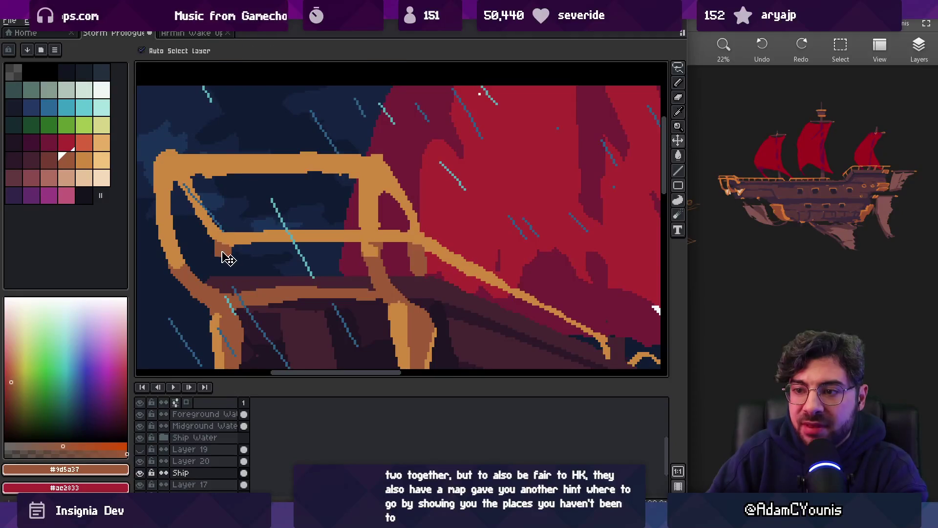
key(b)
drag(224, 270, 222, 253)
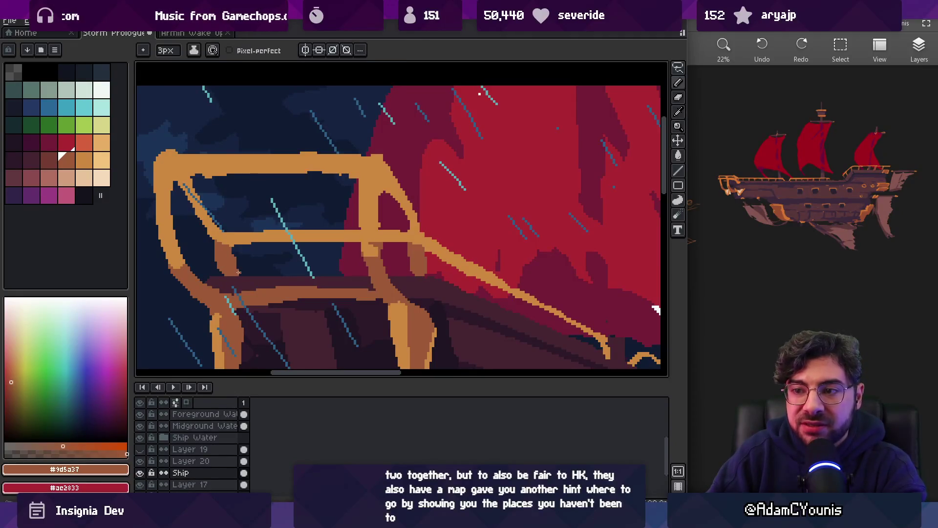
key(e)
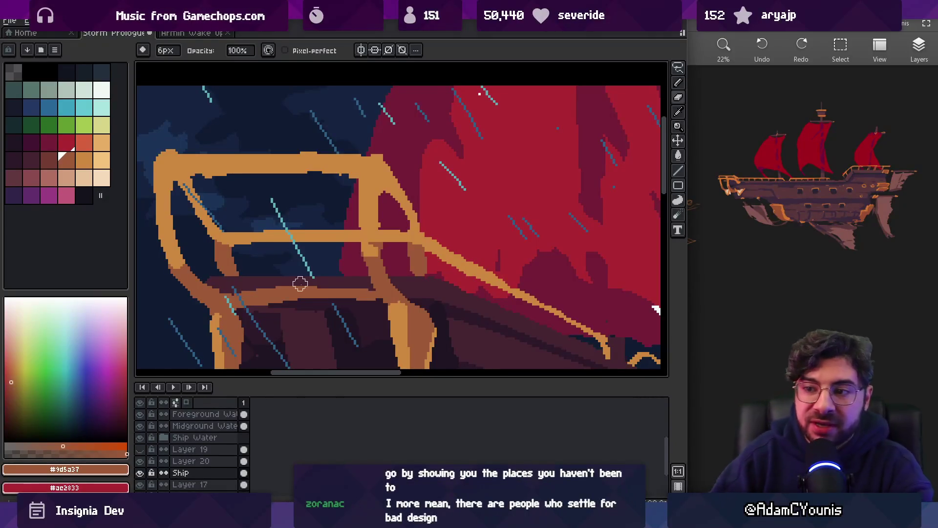
drag(268, 318, 291, 281)
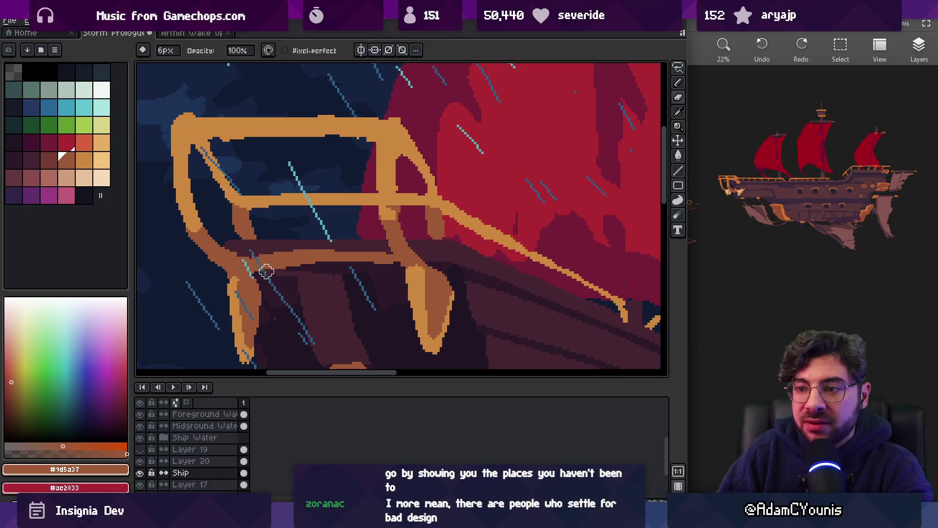
key(b)
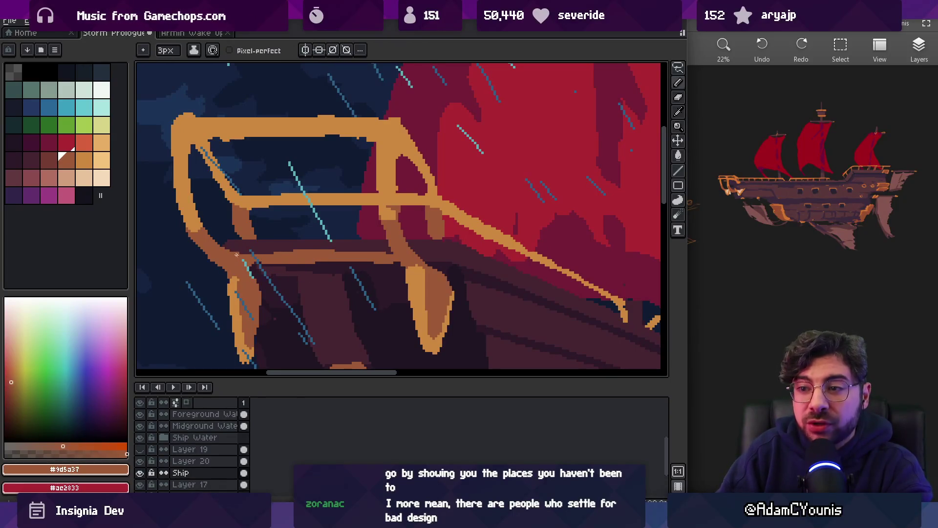
key(z)
scroll(370, 252, down, 5)
click(398, 200)
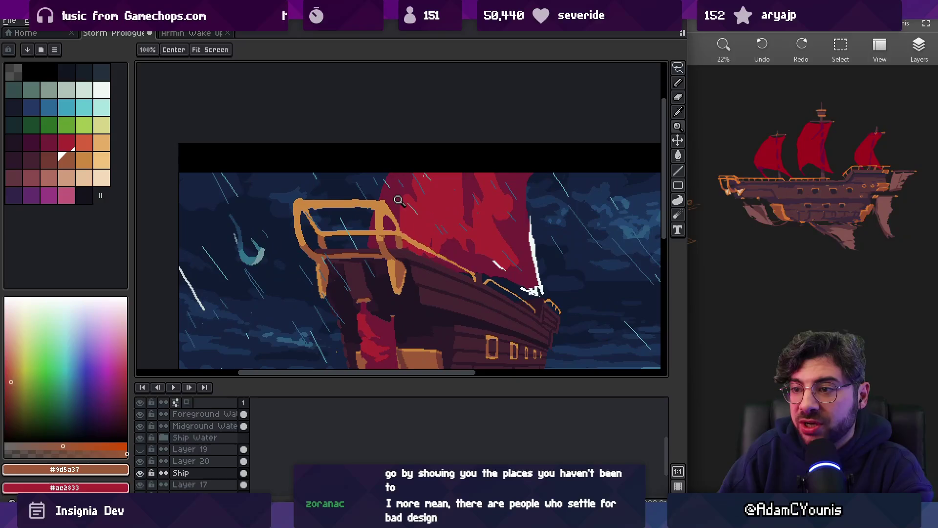
click(381, 199)
click(329, 247)
key(b)
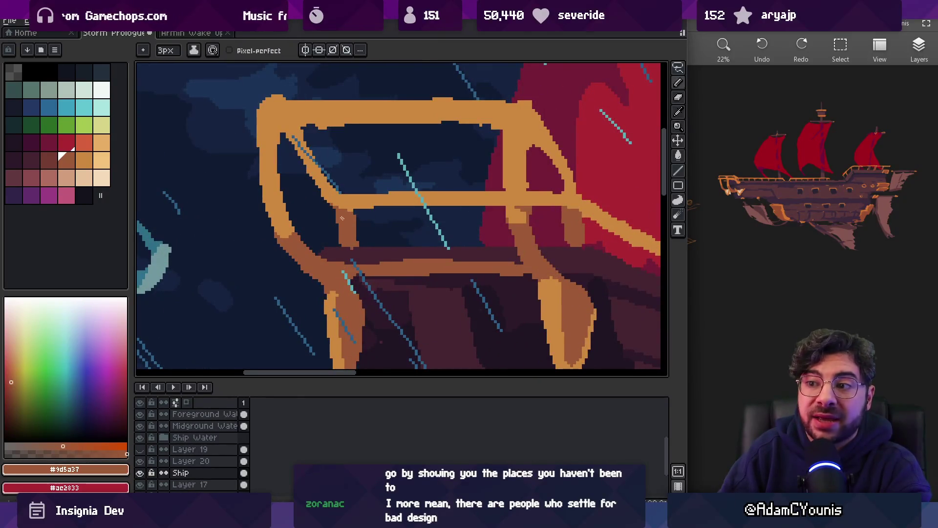
- Shade the inner diagonal edge of the left railing with brown #9d5a37
alt+click(335, 204)
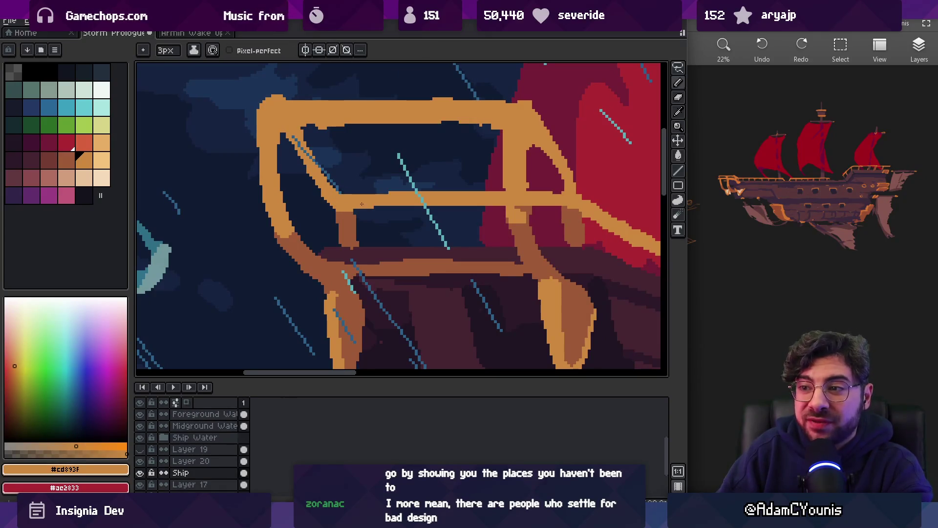
scroll(442, 218, down, 3)
scroll(469, 245, up, 3)
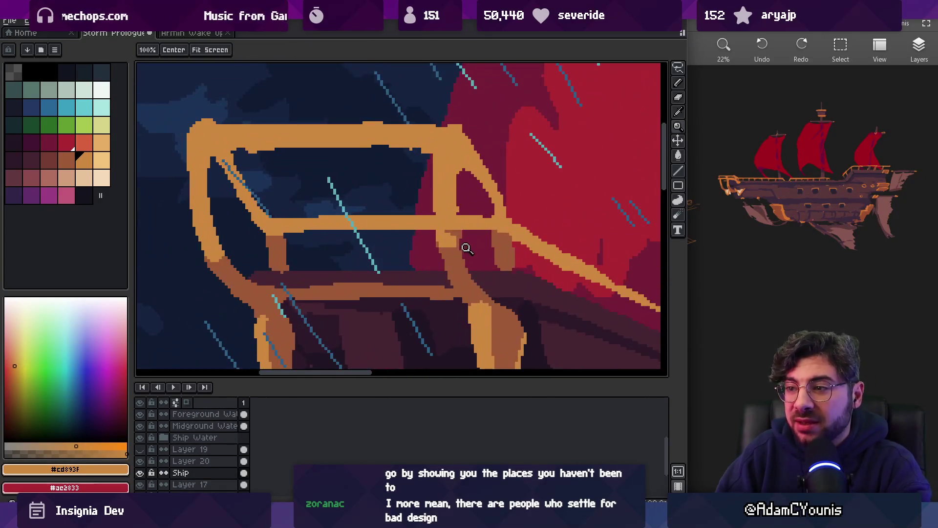
alt+click(434, 225)
alt+click(440, 226)
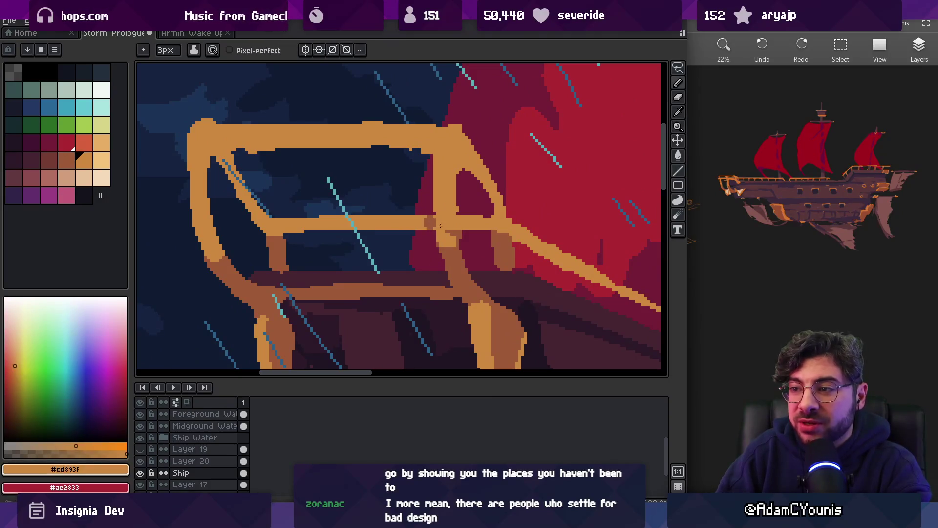
alt+click(434, 225)
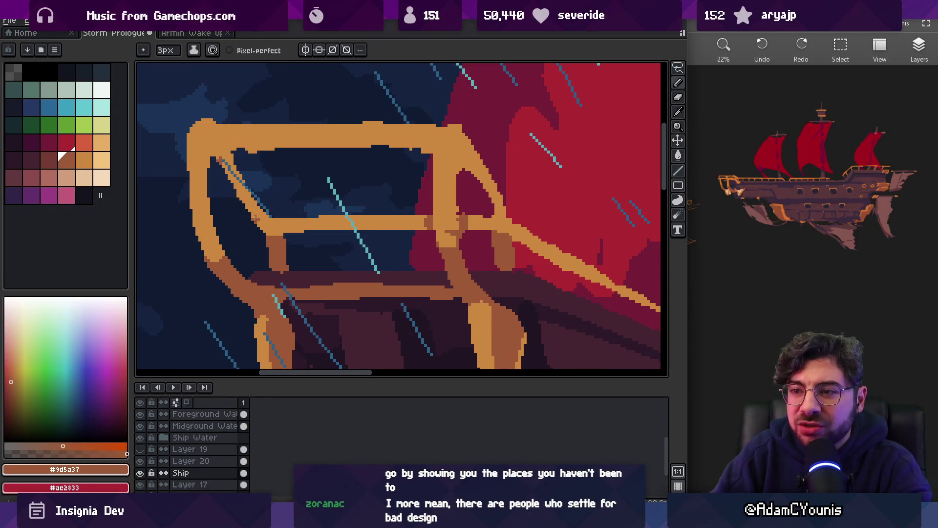
drag(214, 151, 260, 225)
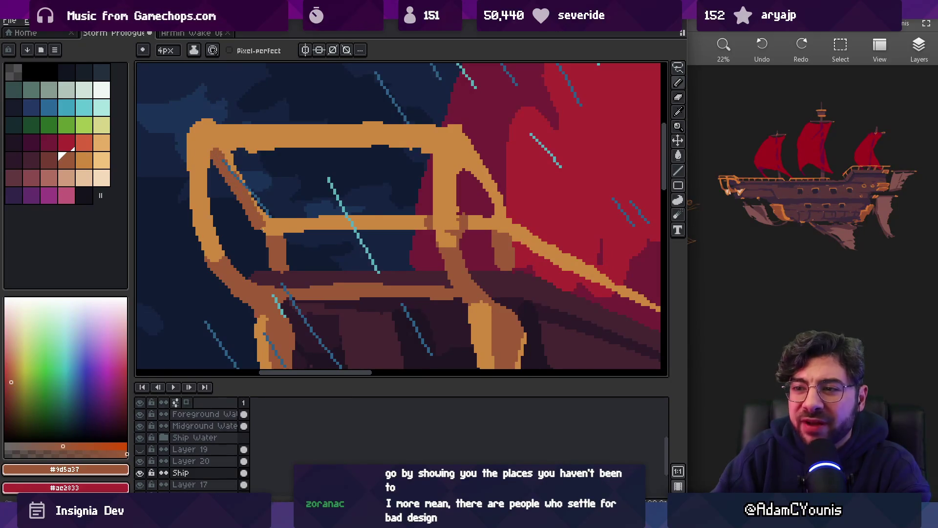
drag(235, 174, 263, 219)
- Add brown shading along the inner edge of the right frame beam
key(e)
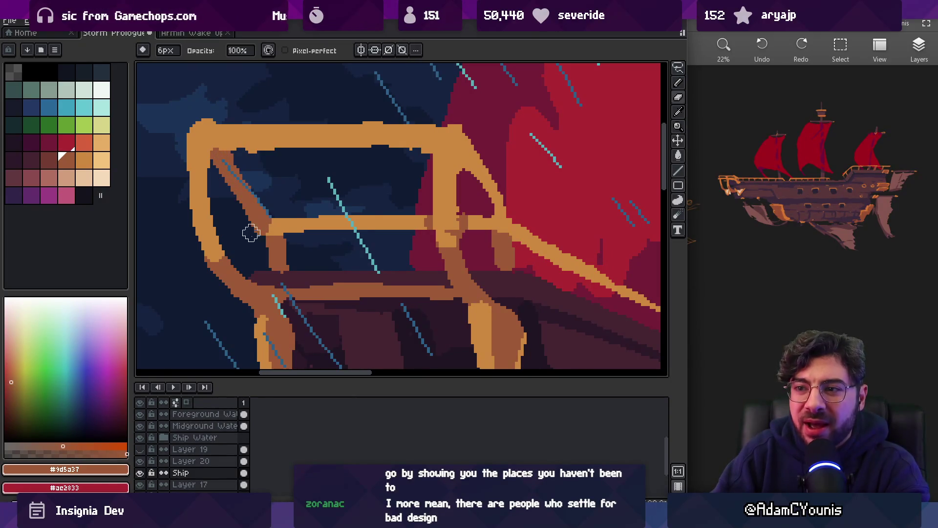
key(alt)
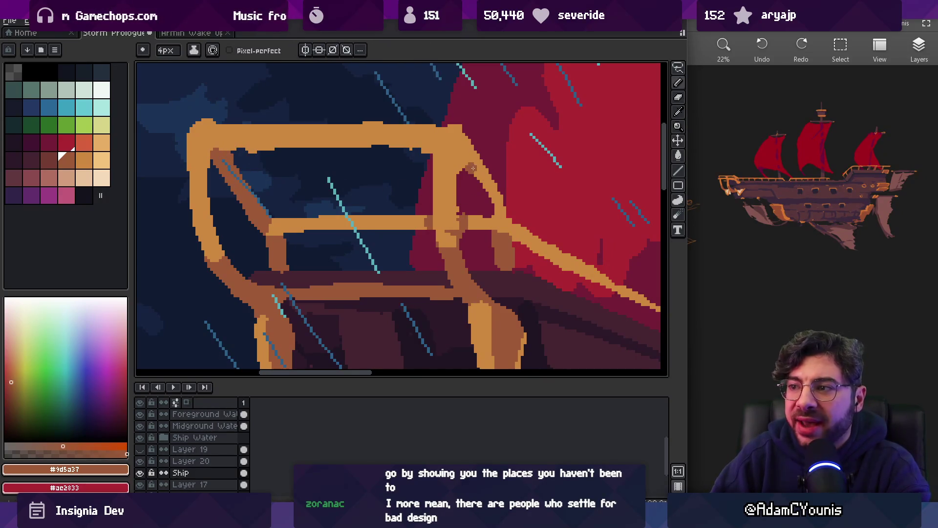
drag(473, 168, 493, 202)
drag(479, 168, 480, 162)
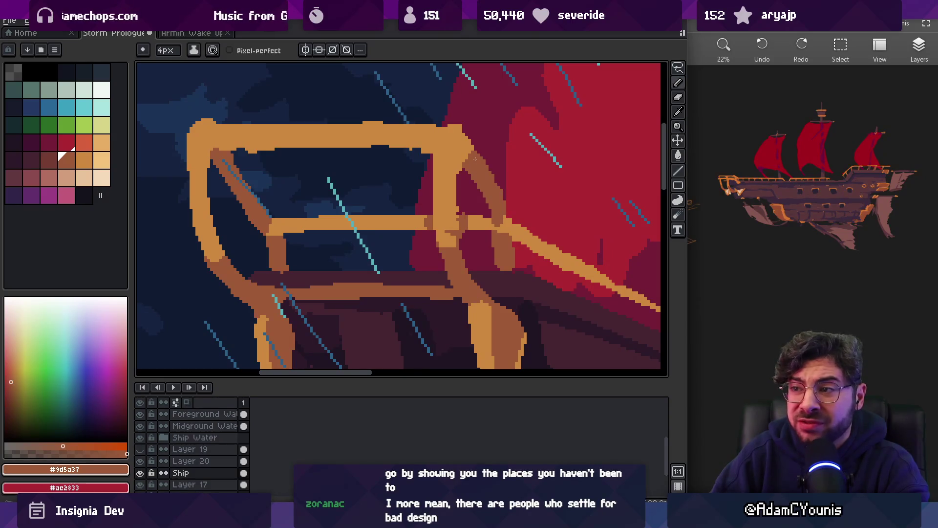
alt+click(502, 216)
alt+click(496, 204)
- Recheck the railing zoom and re-sample its orange and brown shades
key(z)
mouse_move(473, 200)
mouse_down()
mouse_move(488, 161)
mouse_move(481, 200)
mouse_up()
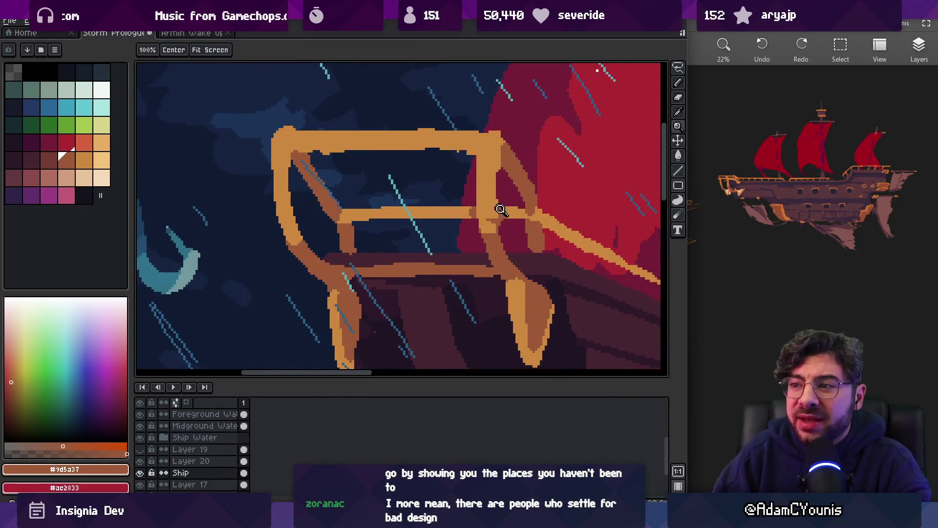
key(b)
alt+click(517, 210)
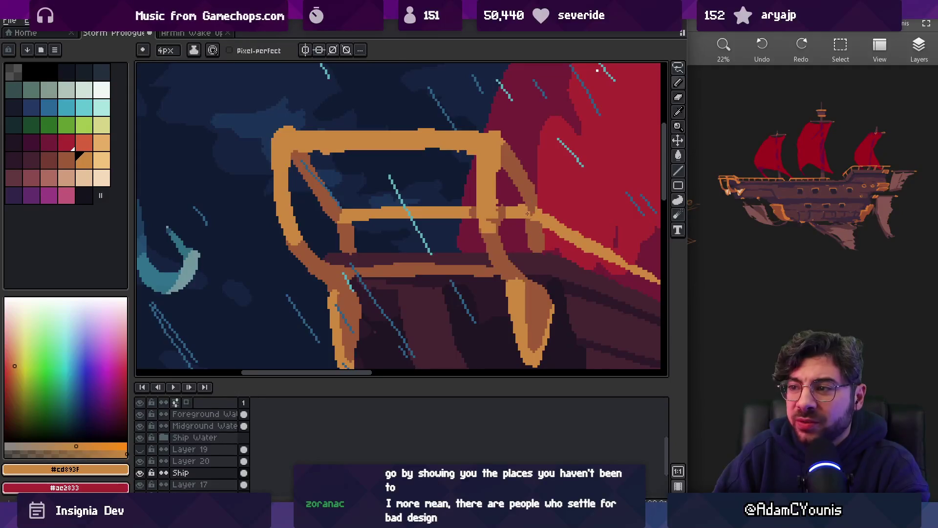
alt+click(531, 210)
- Zoom in on the bow railing and sample the darker brown #9d5a37 from the beam
key(z)
scroll(535, 205, down, 3)
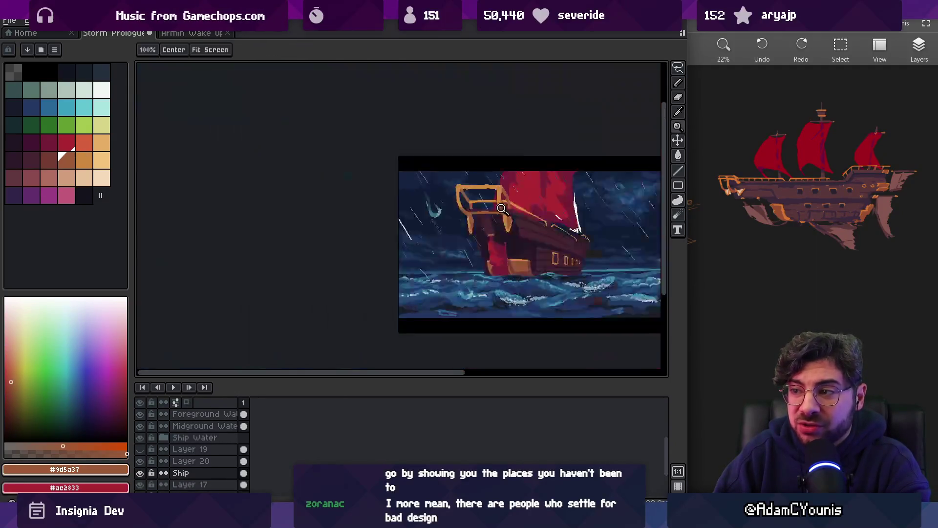
scroll(473, 197, up, 3)
alt+click(419, 199)
key(b)
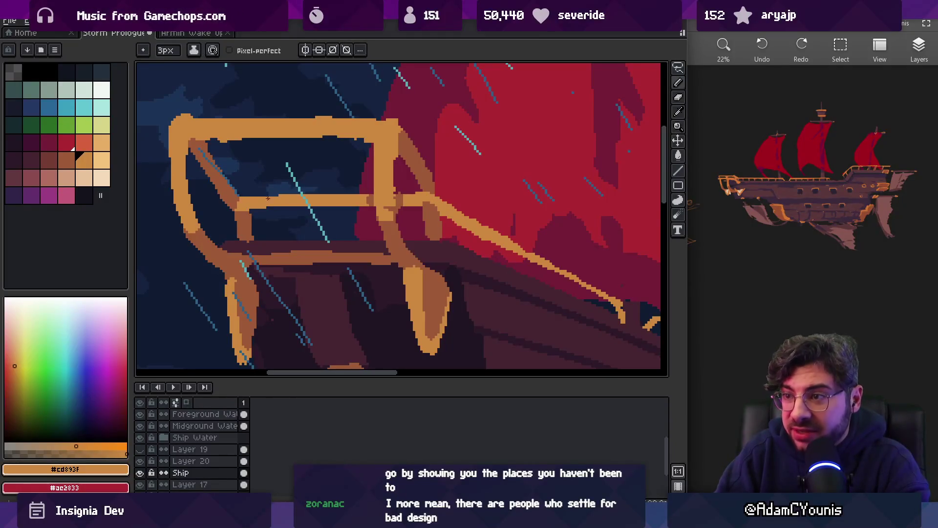
key(z)
scroll(342, 186, down, 3)
scroll(330, 180, up, 3)
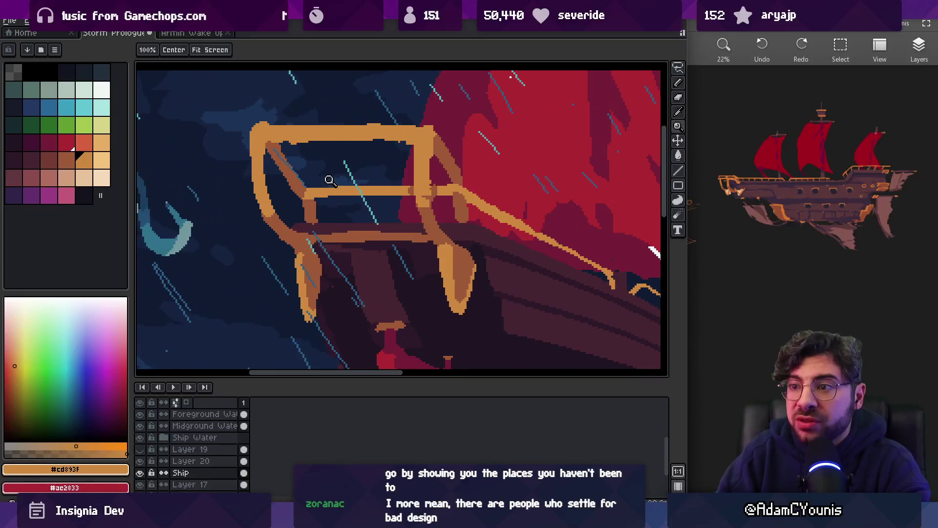
scroll(329, 181, up, 1)
key(i)
key(b)
key(z)
scroll(288, 191, down, 3)
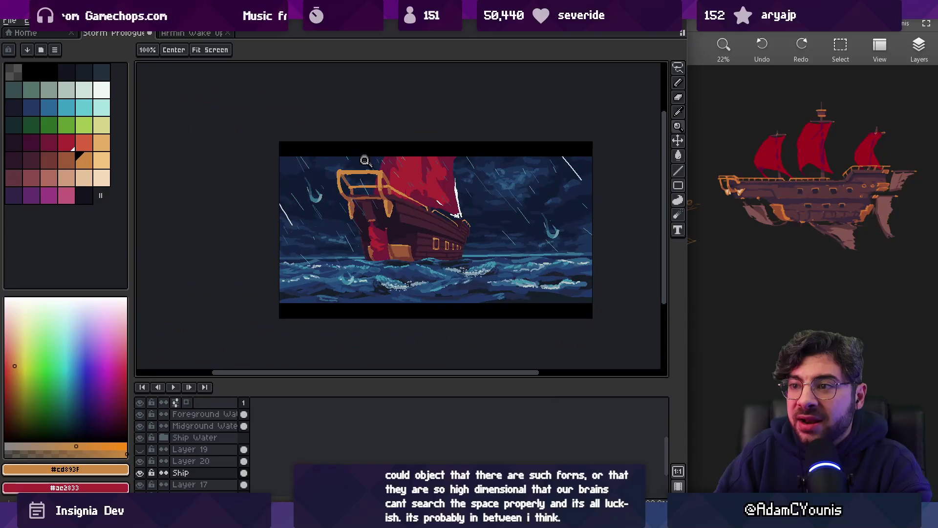
scroll(288, 191, up, 4)
alt+click(278, 195)
- Paint a brown diagonal brace under the crossbeam, from the left post to the lower rail
scroll(281, 195, down, 3)
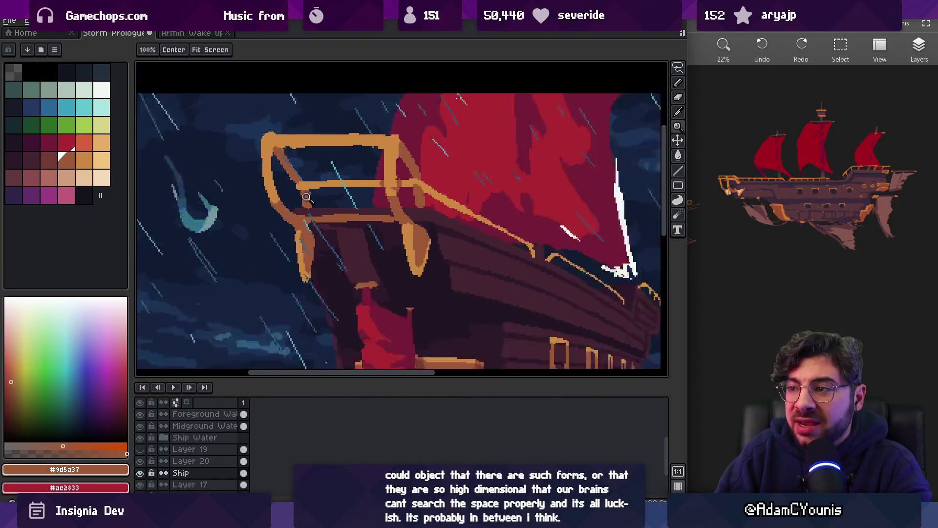
scroll(315, 205, up, 3)
key(b)
drag(323, 190, 372, 219)
key(e)
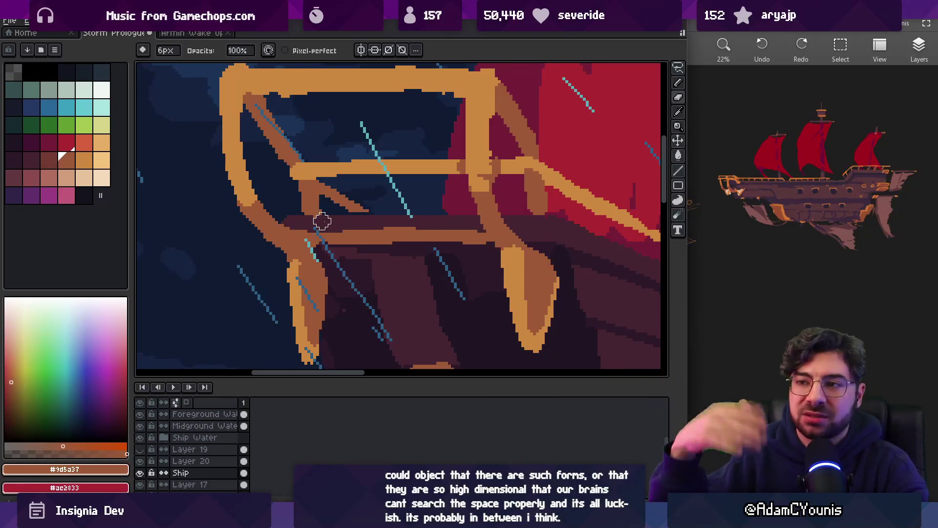
- Erase along the inner edge of the left diagonal rail to slim it
drag(350, 230, 346, 244)
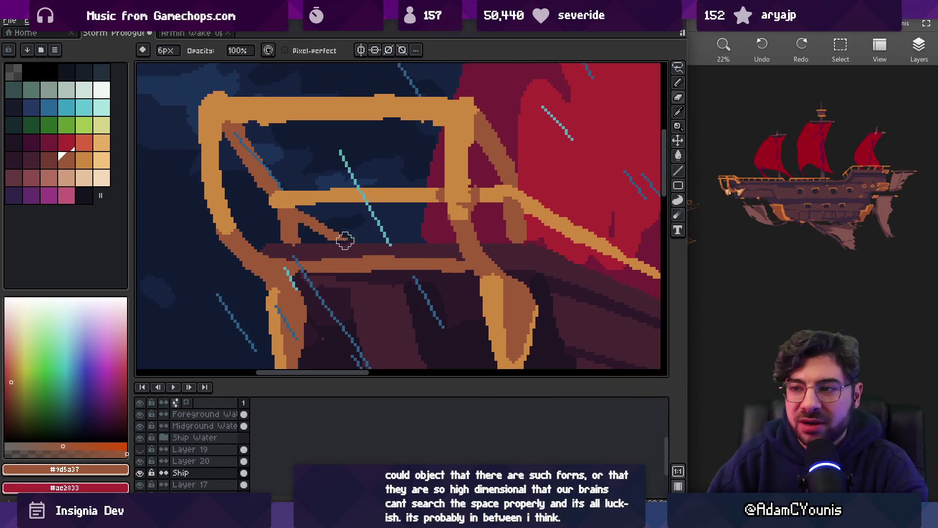
scroll(313, 196, up, 1)
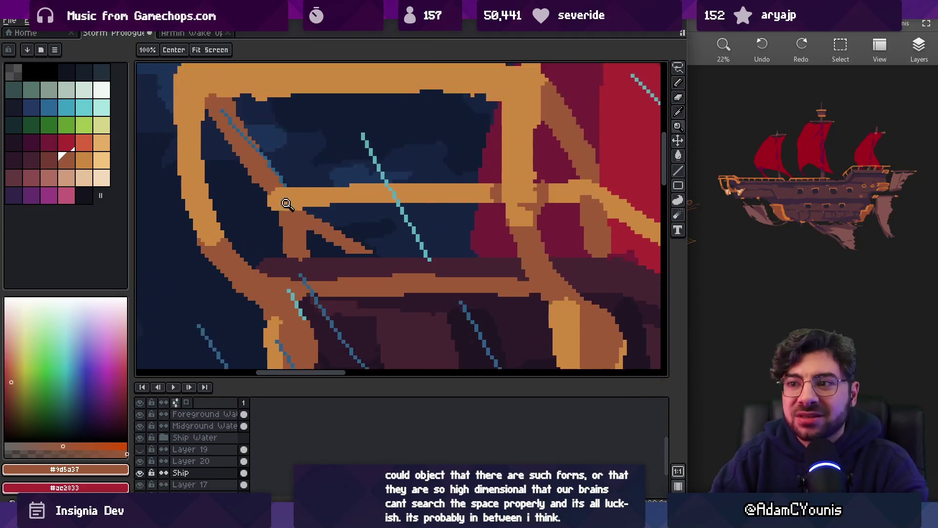
drag(294, 204, 292, 243)
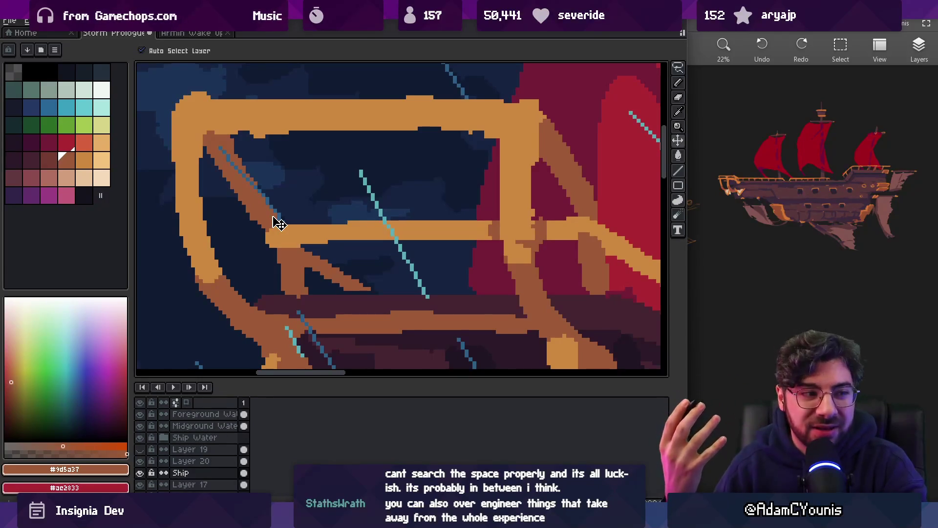
key(space)
drag(263, 204, 246, 192)
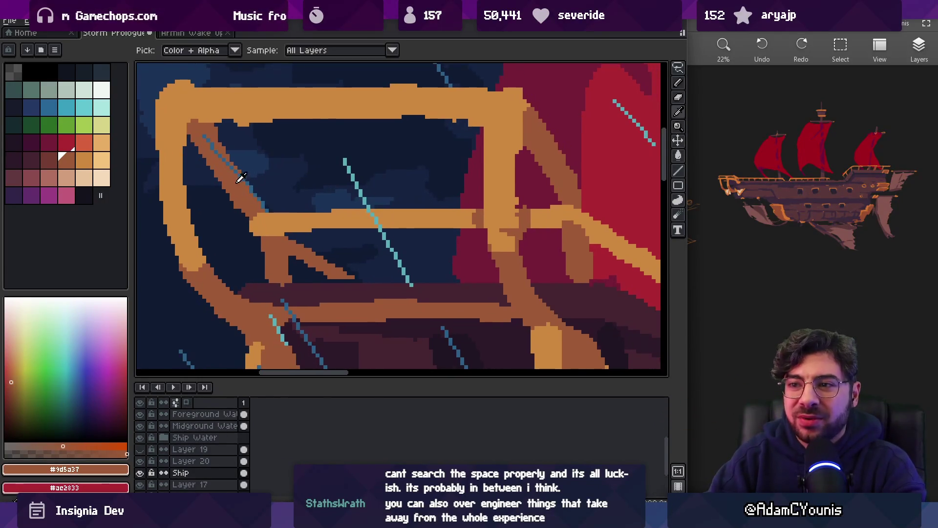
key(b)
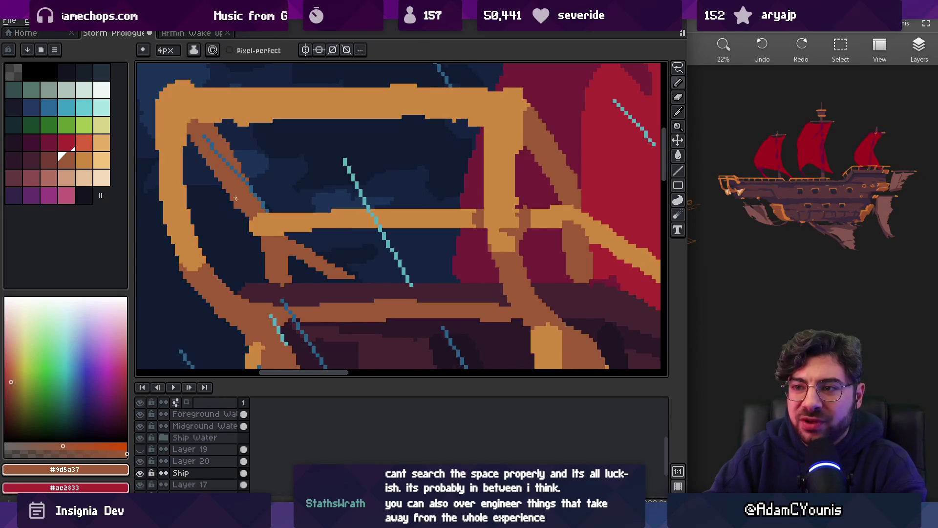
key(e)
drag(191, 150, 241, 224)
- Add a few brown pixels to the left diagonal rail
drag(300, 252, 256, 198)
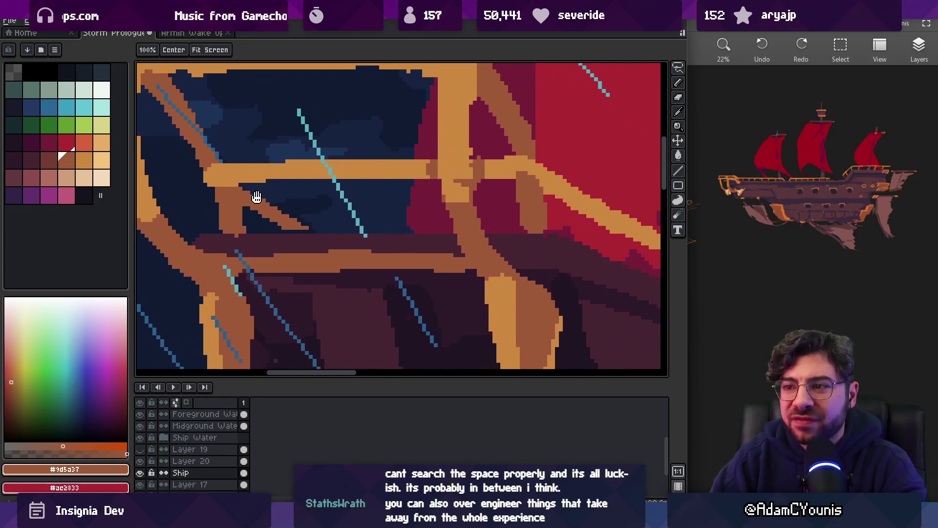
key(z)
scroll(296, 183, down, 2)
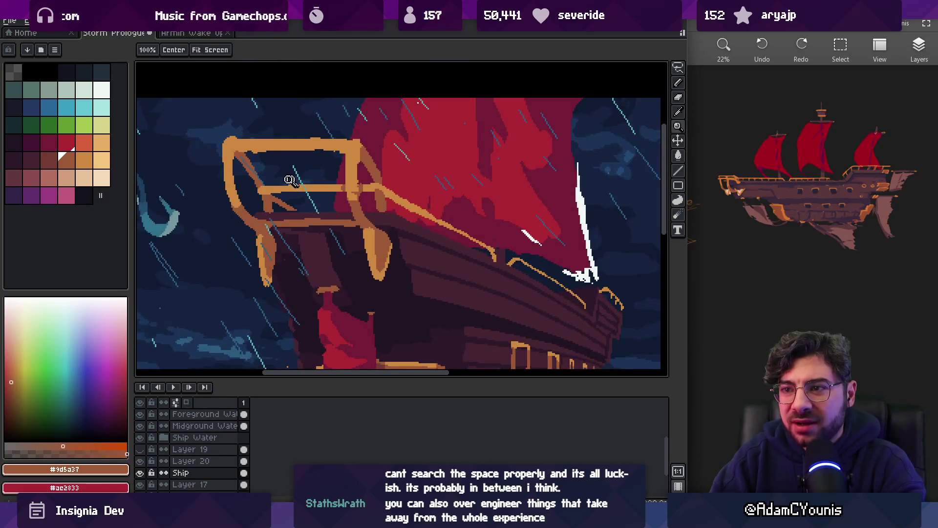
scroll(295, 180, up, 3)
key(b)
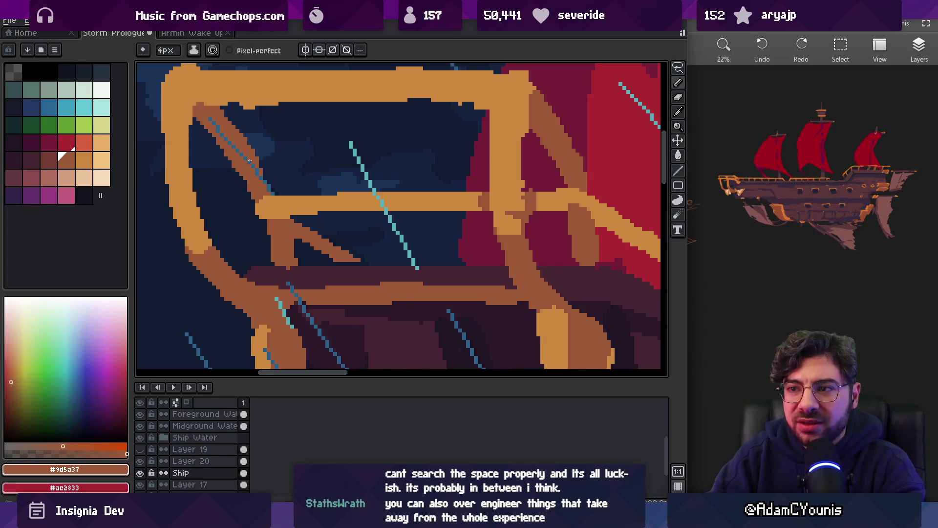
click(269, 186)
key(e)
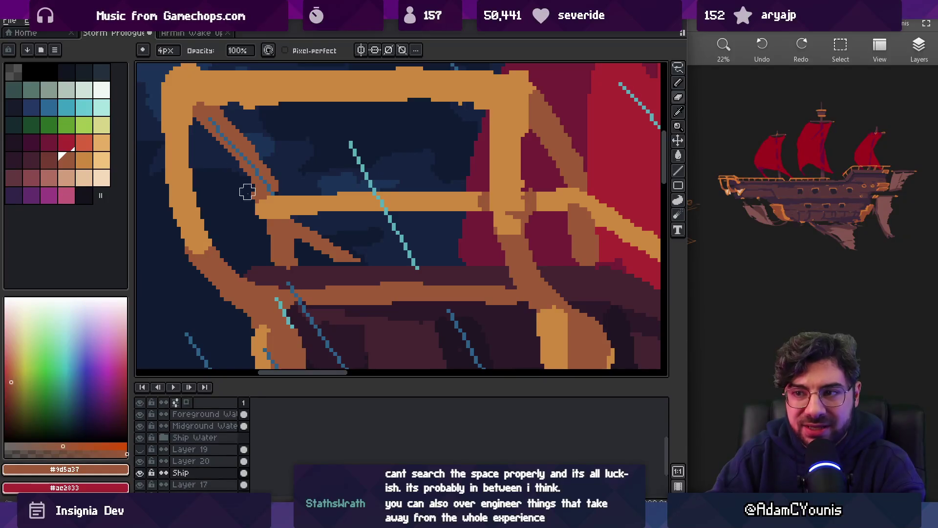
key(b)
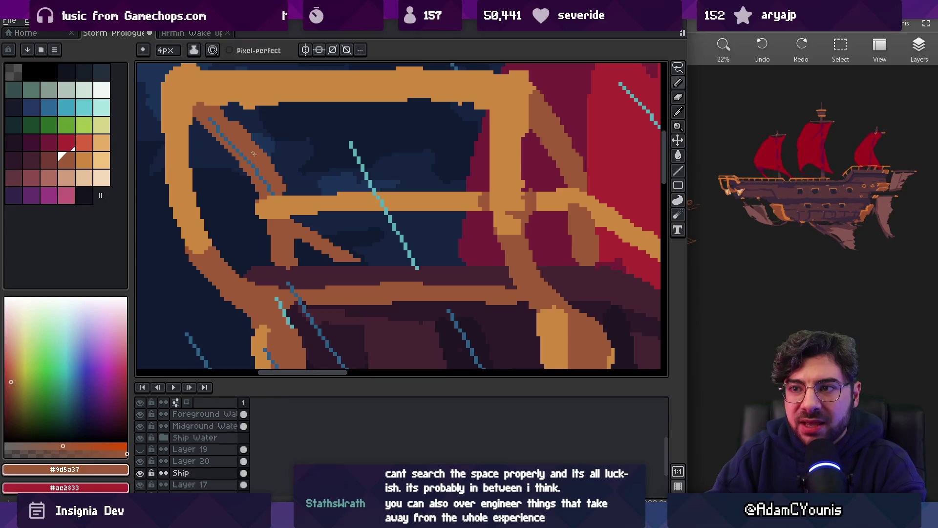
- Refine the left rail further with small eraser and pencil touch-ups
key(e)
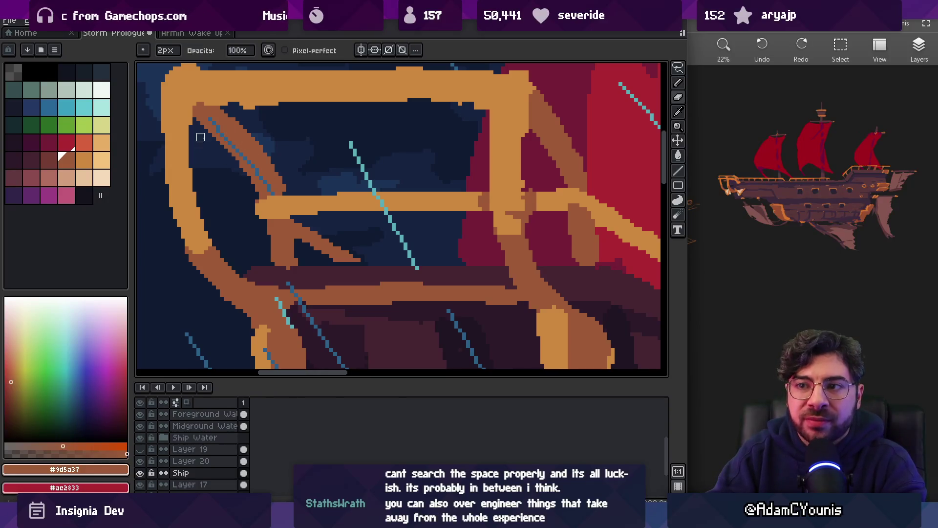
key(z)
scroll(294, 110, down, 3)
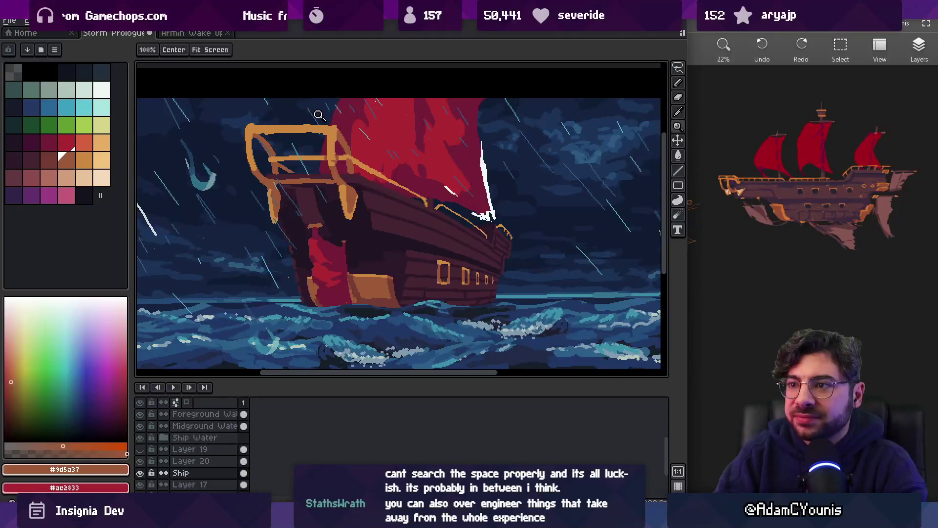
scroll(323, 110, down, 2)
scroll(296, 115, up, 6)
key(e)
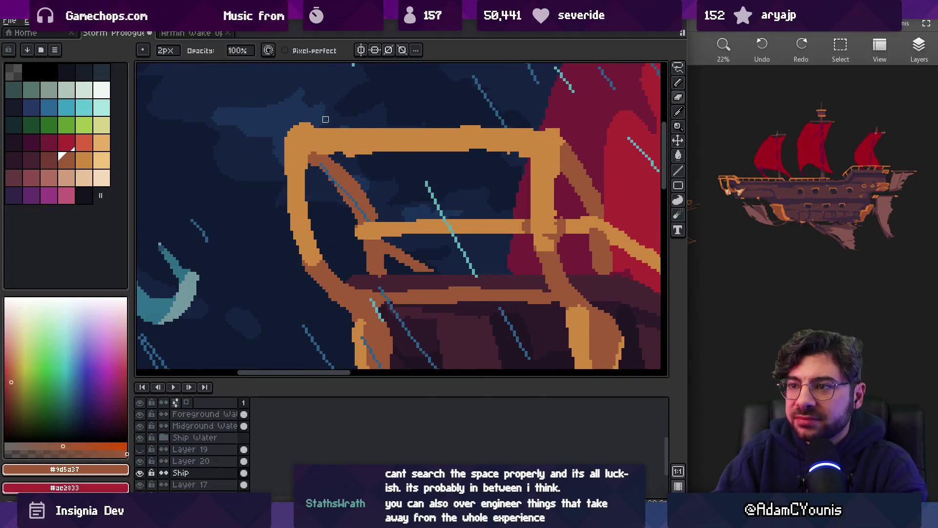
scroll(284, 126, right, 2)
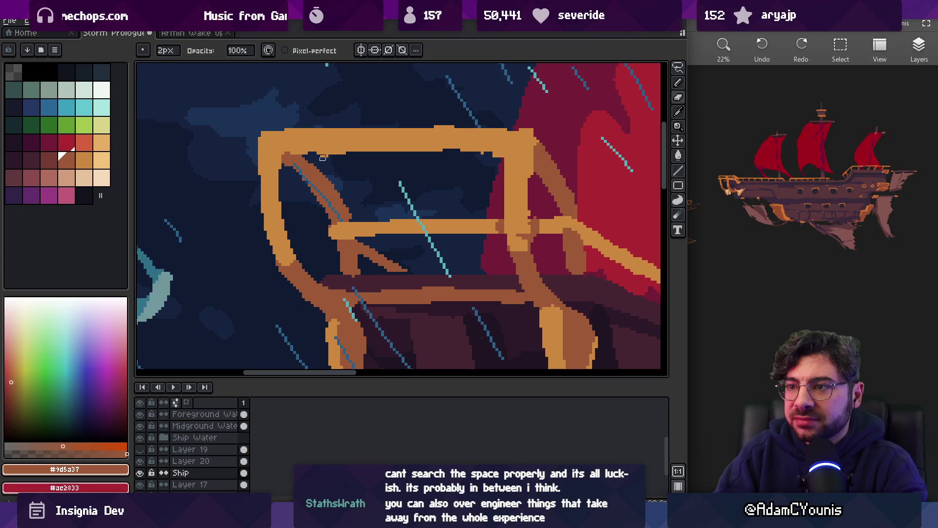
key(i)
key(b)
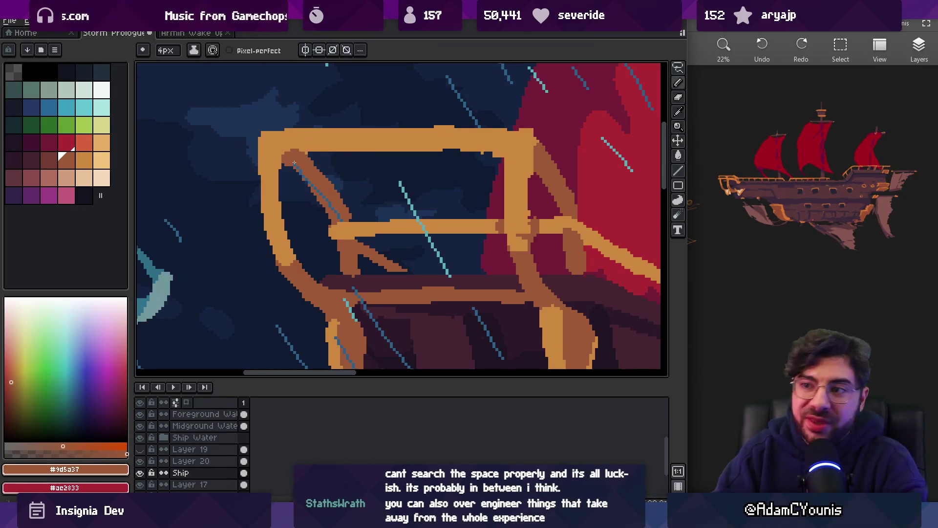
key(alt)
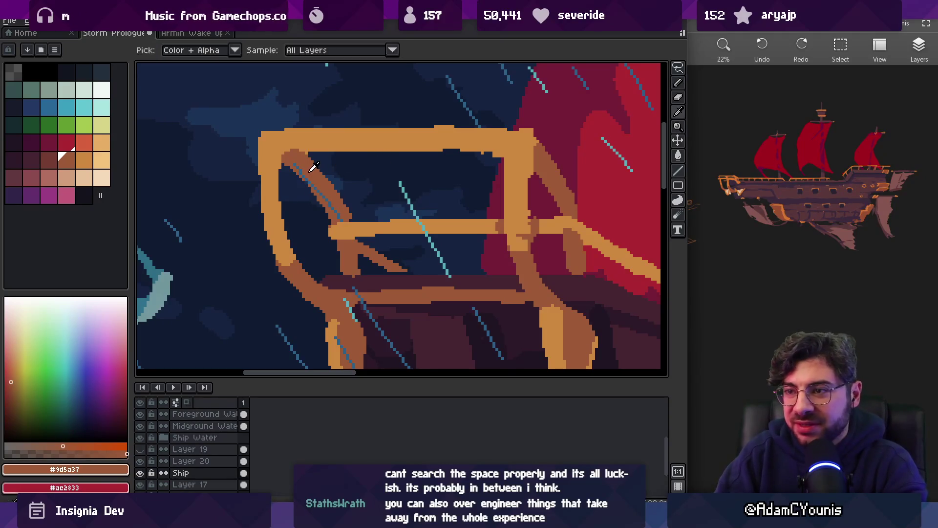
- Zoom back in on the railing to check the thin brown line along the left post
key(z)
scroll(342, 171, down, 5)
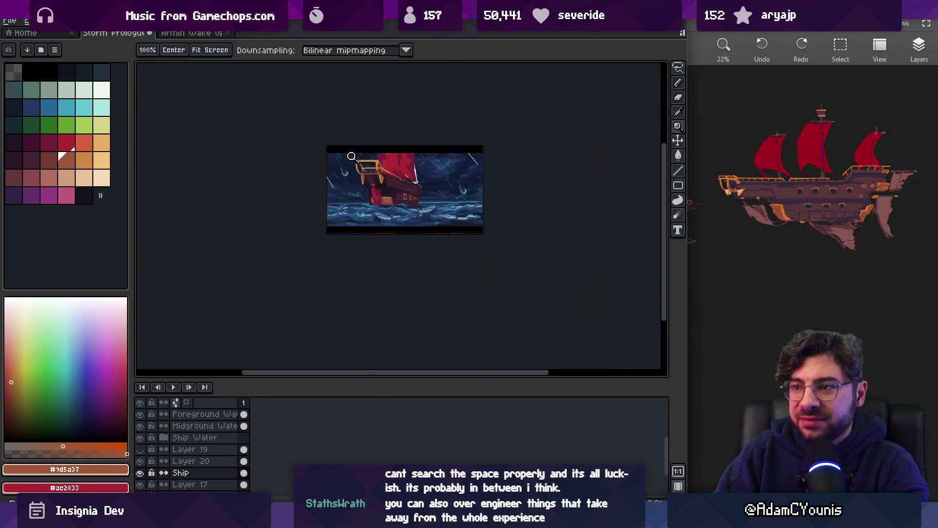
click(391, 130)
click(378, 156)
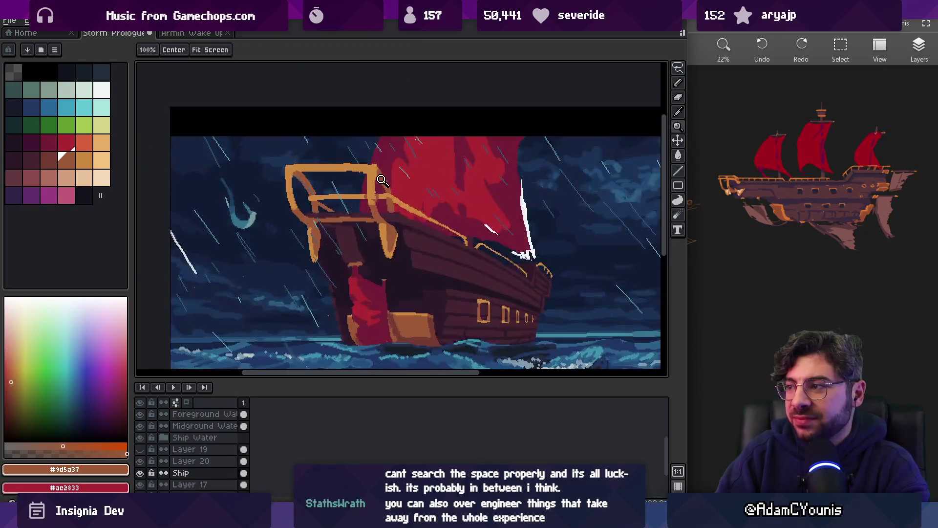
click(381, 180)
drag(382, 184, 389, 178)
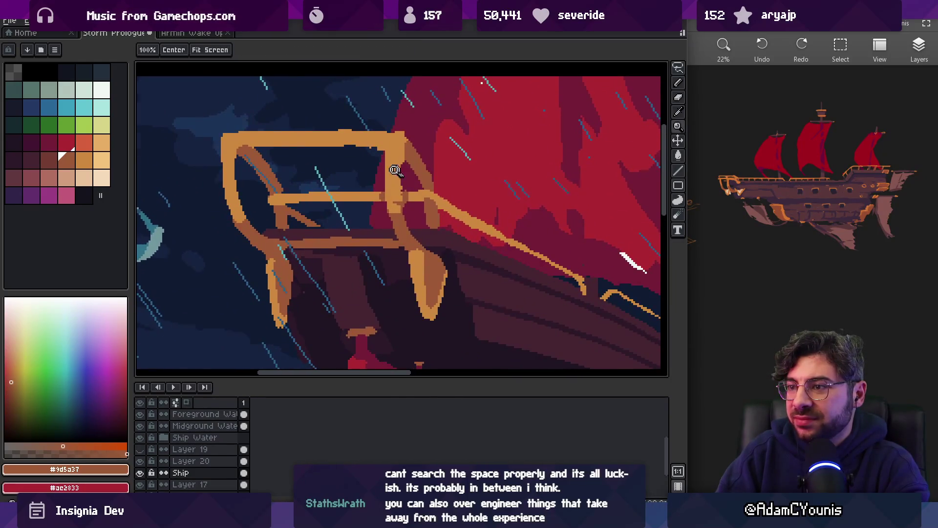
scroll(390, 178, down, 5)
scroll(391, 168, up, 3)
- Lasso the front railing and move it lower and slightly right on the hull
key(m)
mouse_move(384, 200)
mouse_down()
mouse_move(408, 206)
mouse_move(371, 194)
mouse_up()
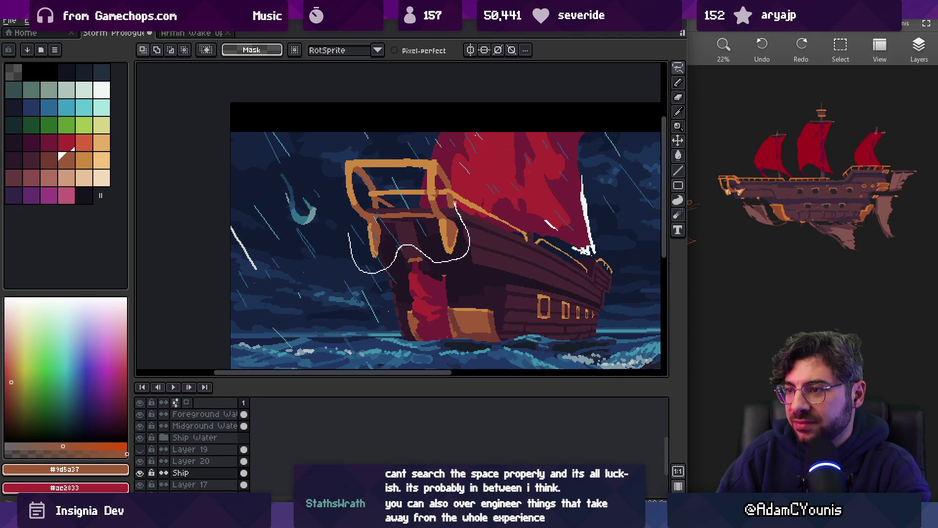
drag(333, 145, 348, 234)
drag(390, 197, 394, 216)
key(Right)
key(Right)
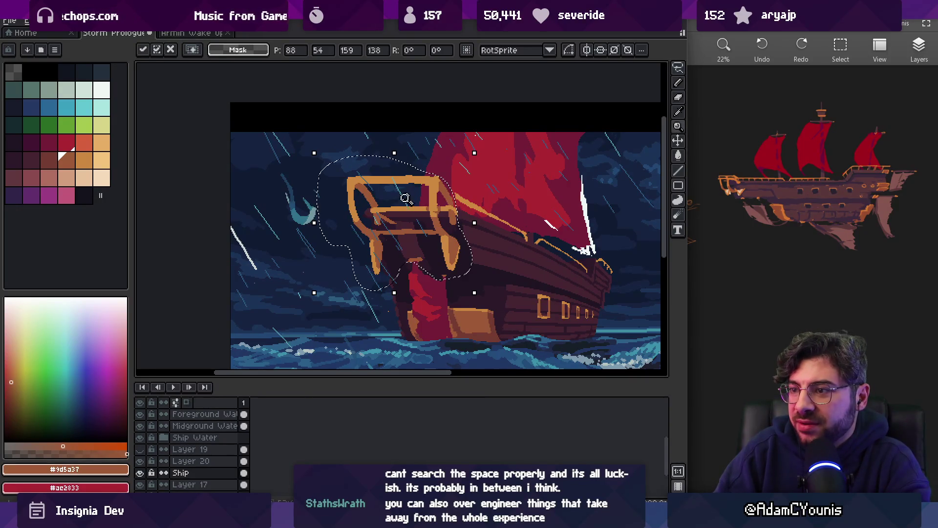
scroll(410, 205, up, 1)
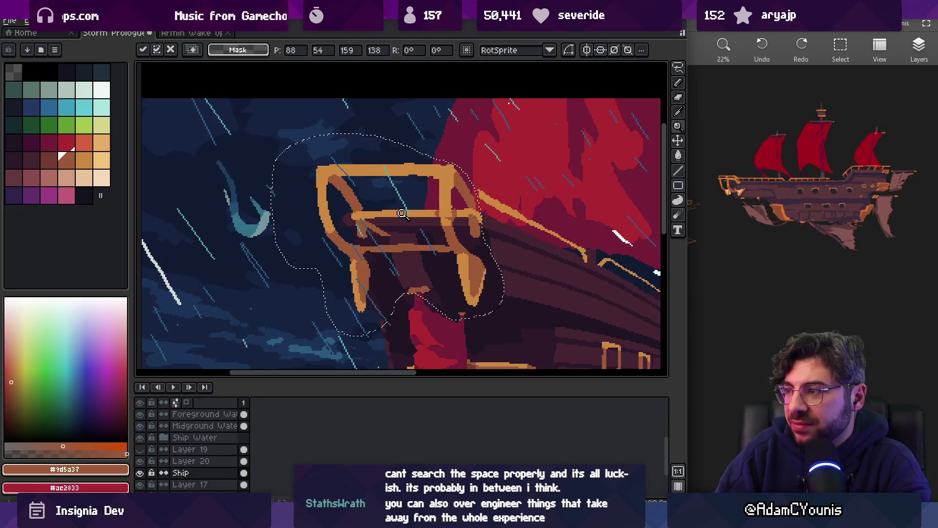
mouse_move(400, 211)
mouse_down()
mouse_move(417, 211)
mouse_move(415, 231)
mouse_up()
- Nudge the railing one pixel right and up, drop it, and paint the old crossbeam dark brown
key(Right)
key(Right)
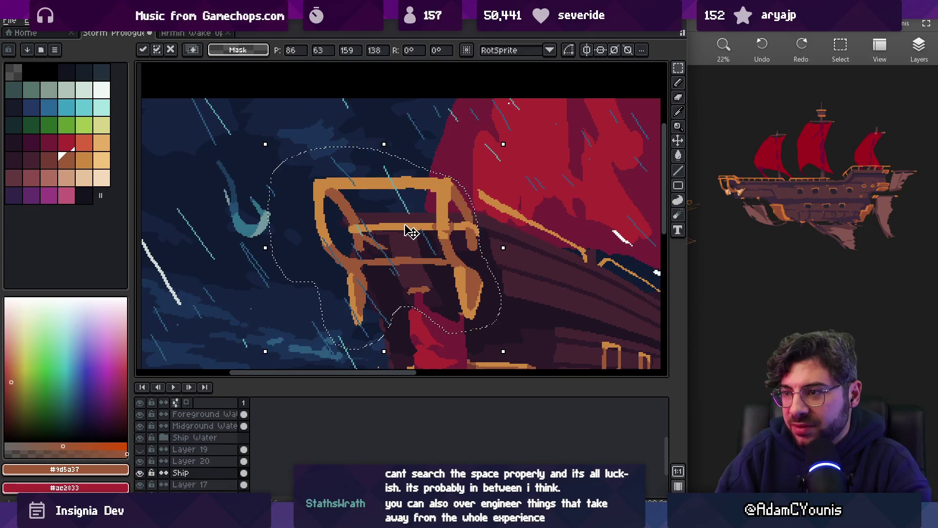
key(Up)
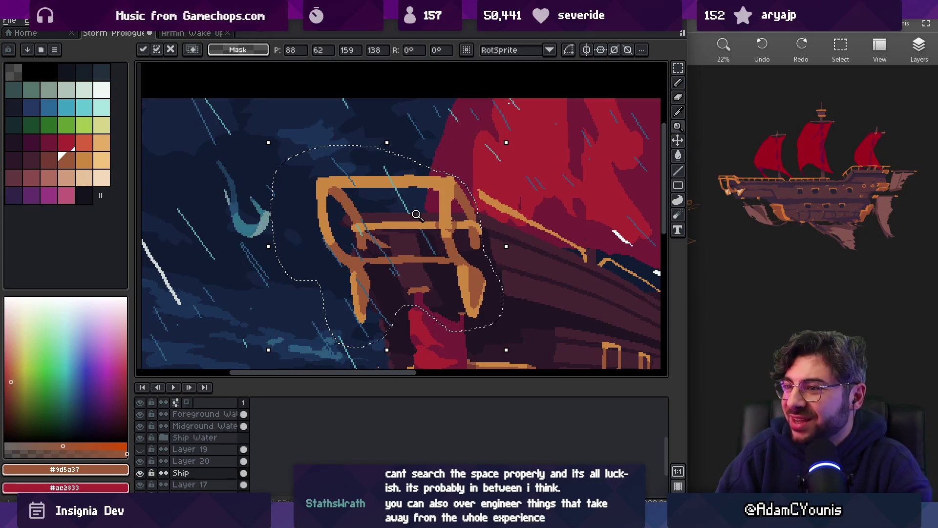
scroll(425, 201, down, 5)
scroll(427, 211, up, 6)
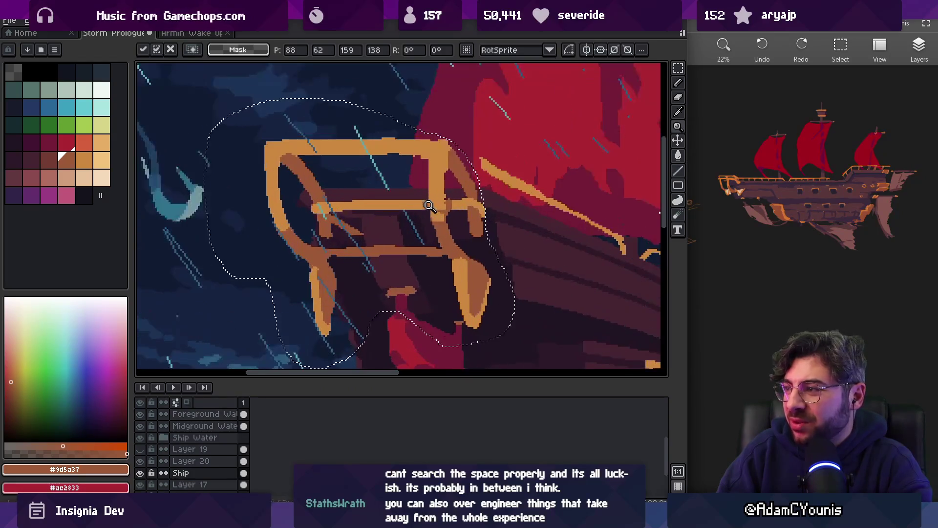
key(ctrl+d)
key(b)
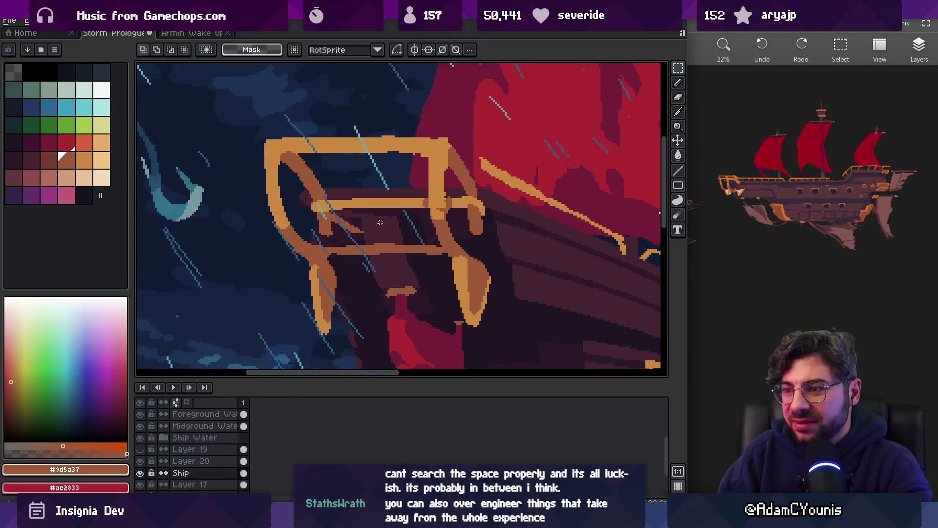
mouse_move(364, 230)
mouse_down()
mouse_move(318, 195)
mouse_move(340, 231)
mouse_move(325, 210)
mouse_move(358, 199)
mouse_move(419, 195)
mouse_move(424, 204)
mouse_move(407, 209)
mouse_move(450, 202)
mouse_move(479, 219)
mouse_move(461, 215)
mouse_move(473, 193)
mouse_move(467, 220)
mouse_up()
- Eyedrop the railing's orange and draw a joining stroke from the beam to the bow frame
key(z)
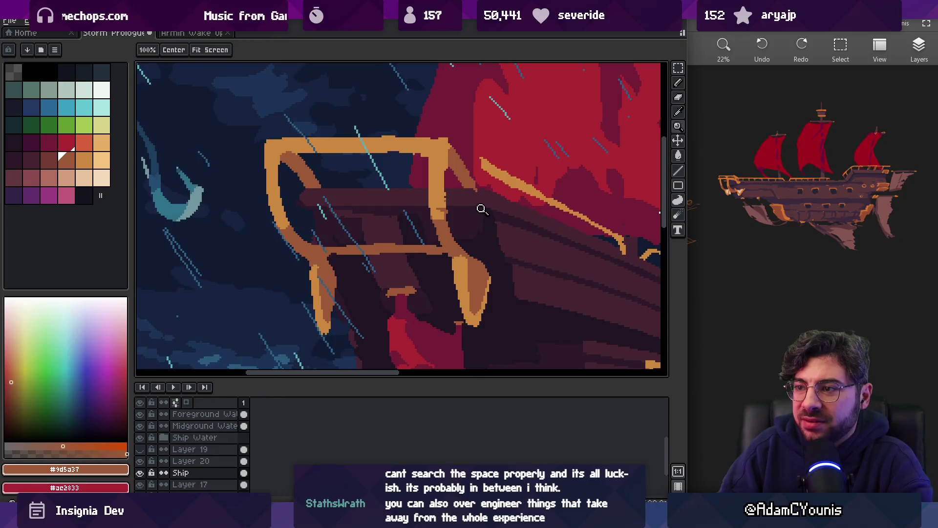
scroll(478, 205, down, 5)
scroll(469, 176, up, 2)
scroll(445, 210, up, 1)
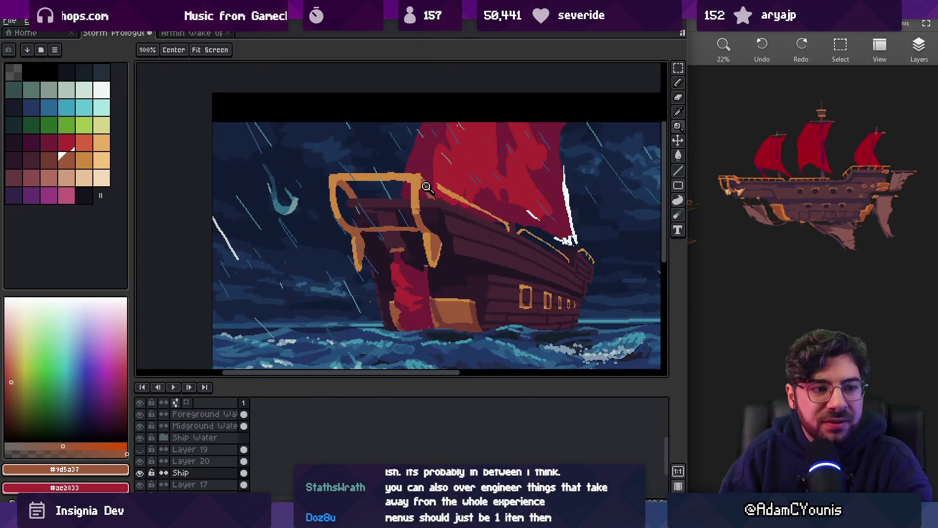
scroll(425, 188, up, 1)
scroll(368, 177, up, 2)
scroll(361, 176, up, 1)
key(b)
alt+click(342, 163)
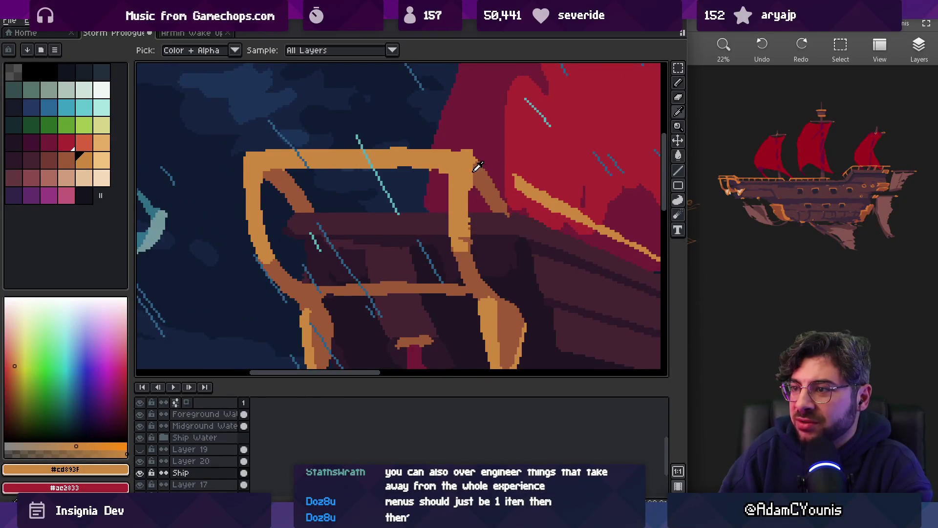
alt+click(491, 182)
alt+click(511, 181)
key(bracketleft)
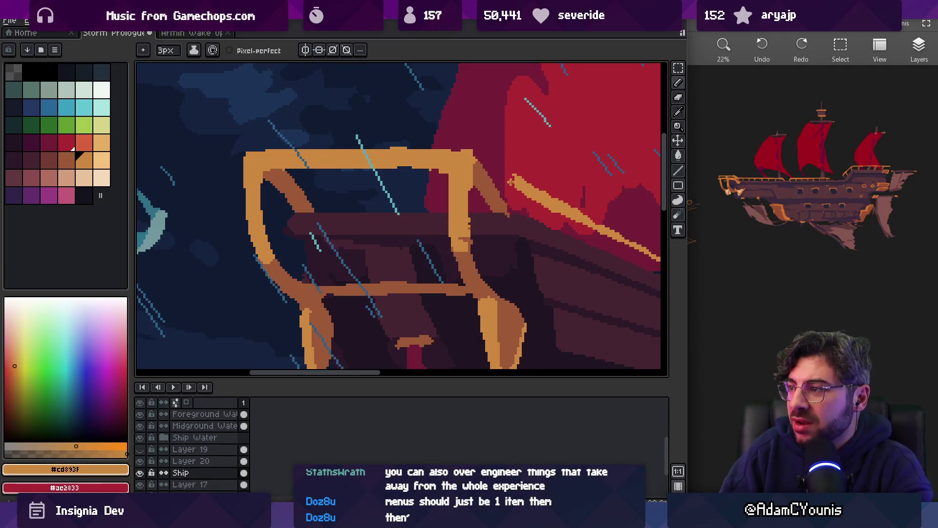
mouse_move(494, 177)
mouse_down()
mouse_move(512, 183)
mouse_move(487, 168)
mouse_move(531, 188)
mouse_move(479, 178)
mouse_up()
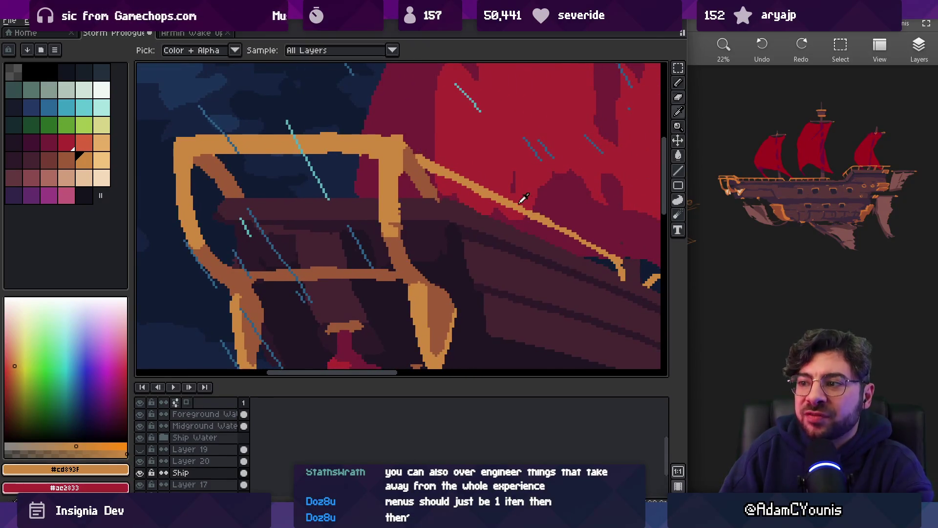
- Thicken the diagonal orange beam along its full length with the 1px pixel-perfect pencil
key(b)
key(z)
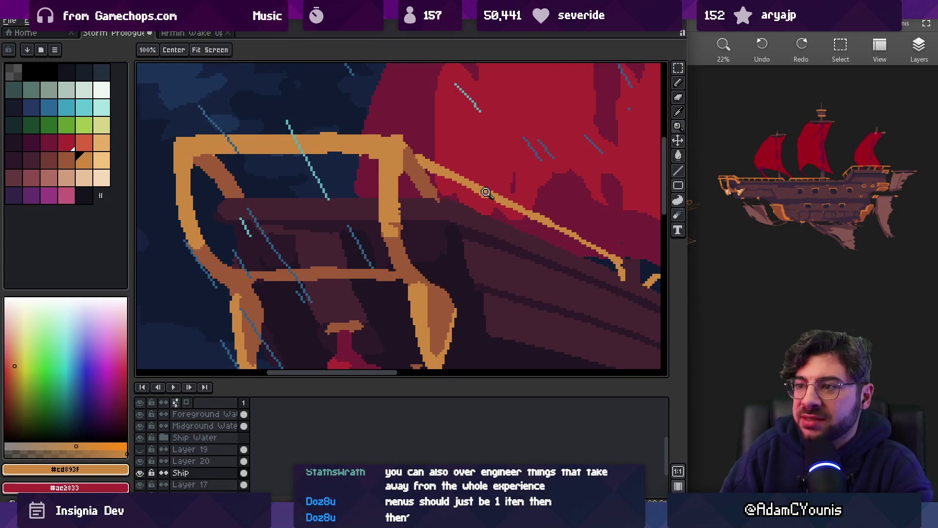
scroll(488, 192, down, 3)
scroll(494, 187, up, 4)
key(b)
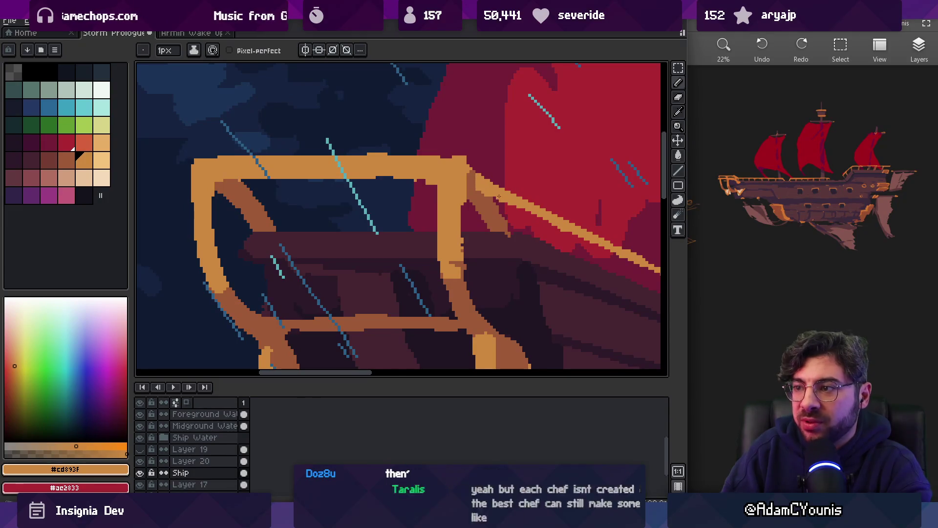
scroll(439, 185, right, 5)
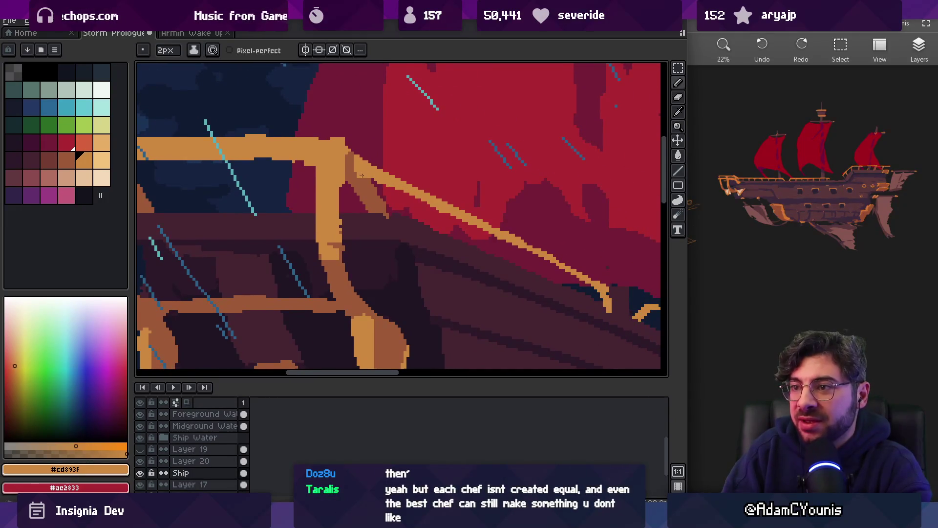
drag(360, 157, 589, 278)
key(z)
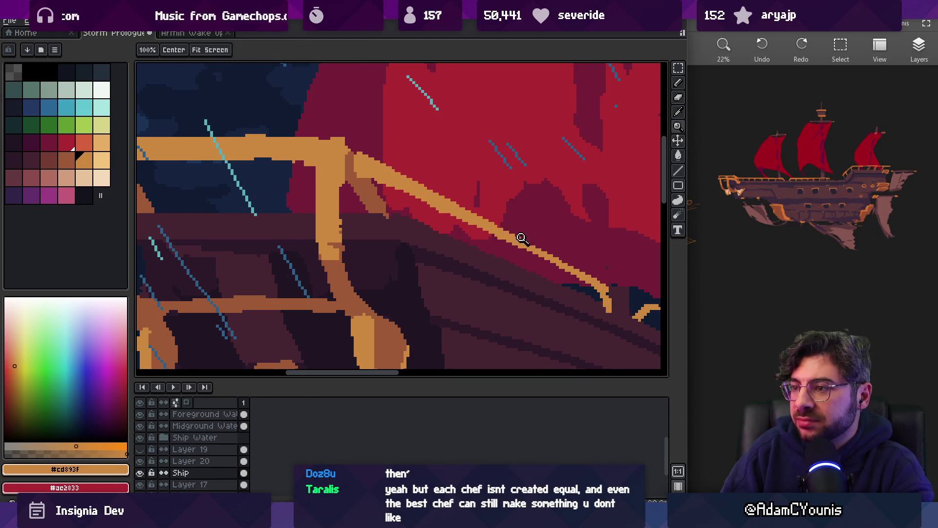
scroll(517, 235, down, 3)
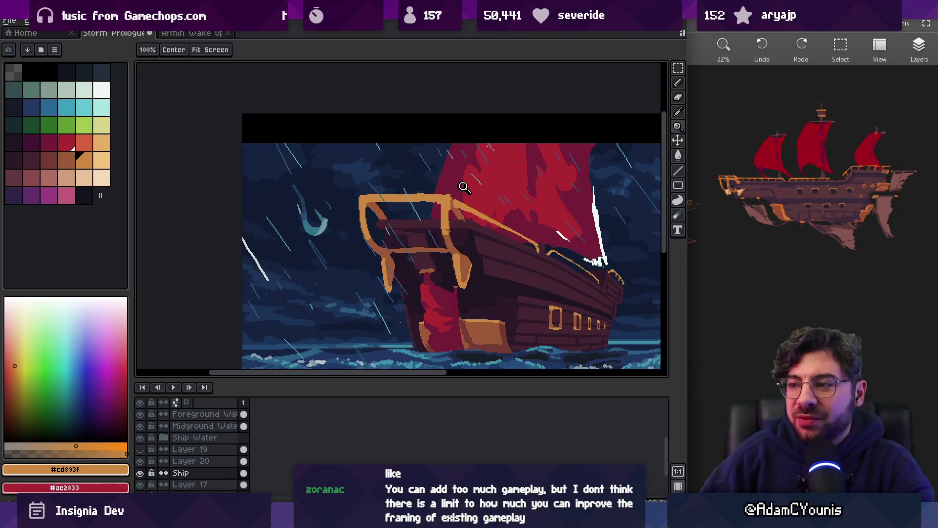
click(468, 213)
scroll(425, 155, right, 2)
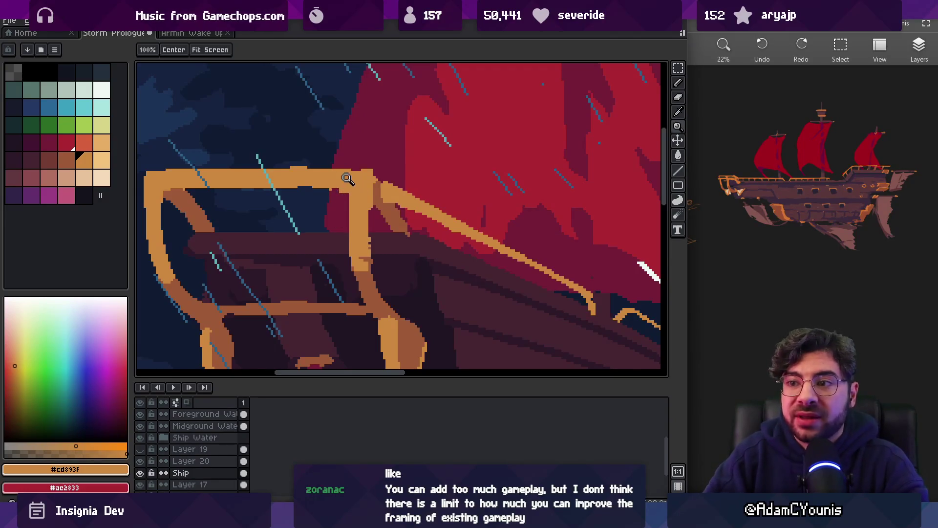
scroll(320, 167, down, 3)
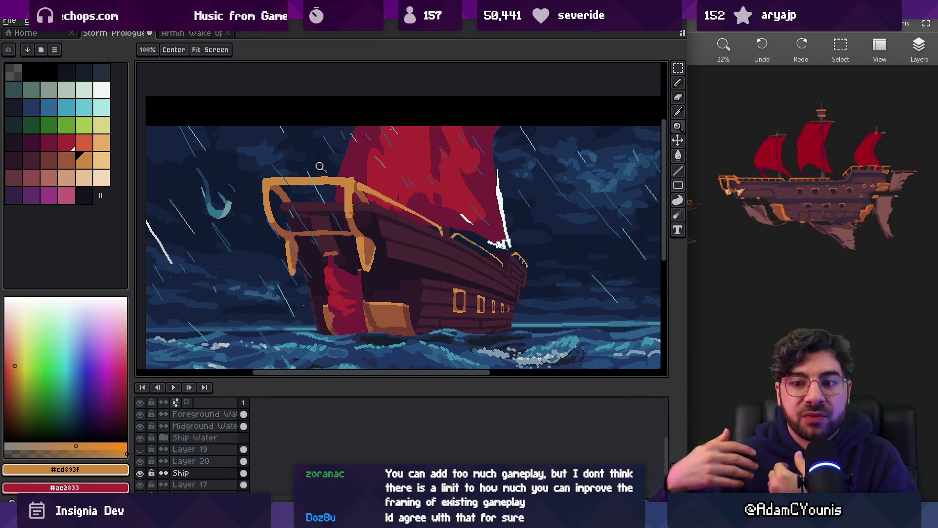
- Lasso-select the railing area where it meets the bow frame
click(419, 203)
key(v)
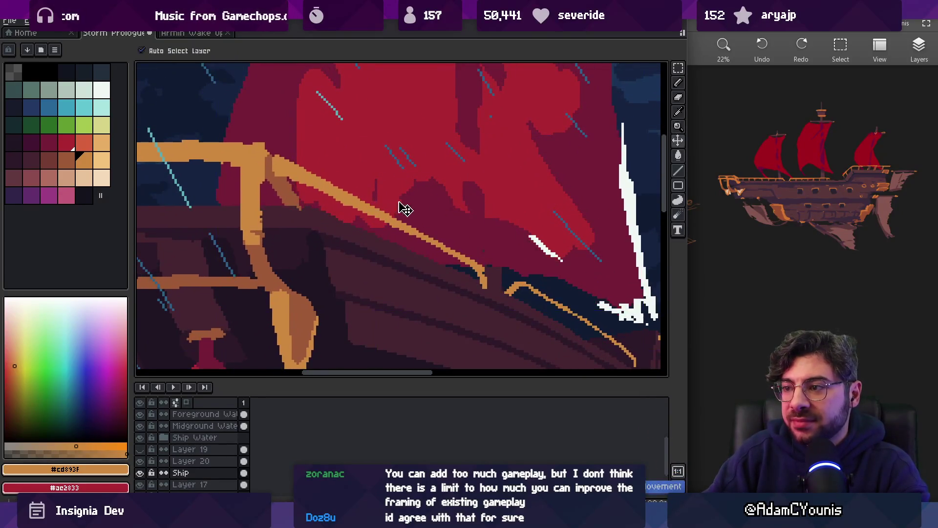
key(q)
scroll(390, 206, down, 2)
mouse_move(339, 174)
mouse_down()
mouse_move(341, 198)
mouse_move(399, 248)
mouse_move(466, 278)
mouse_move(438, 238)
mouse_up()
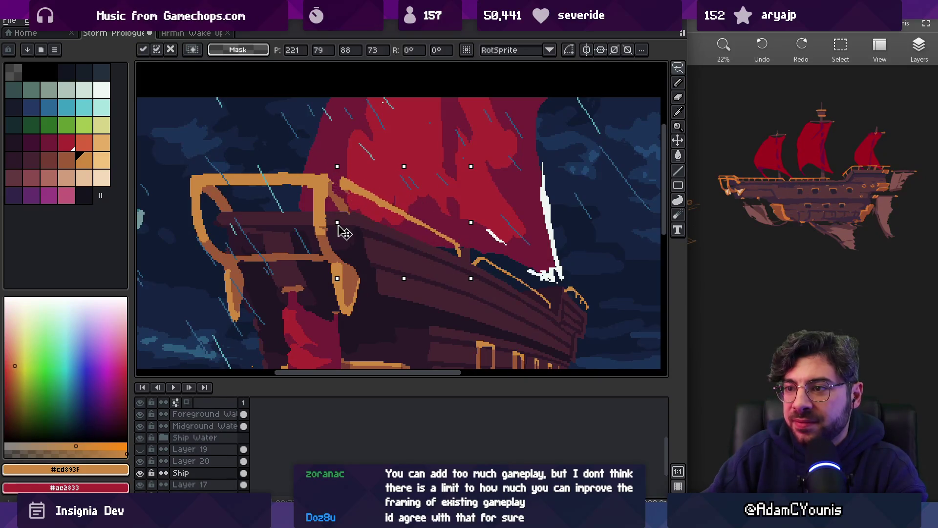
key(z)
- Eyedrop the brown railing shade and thicken the brown shading along the railing edge
click(329, 179)
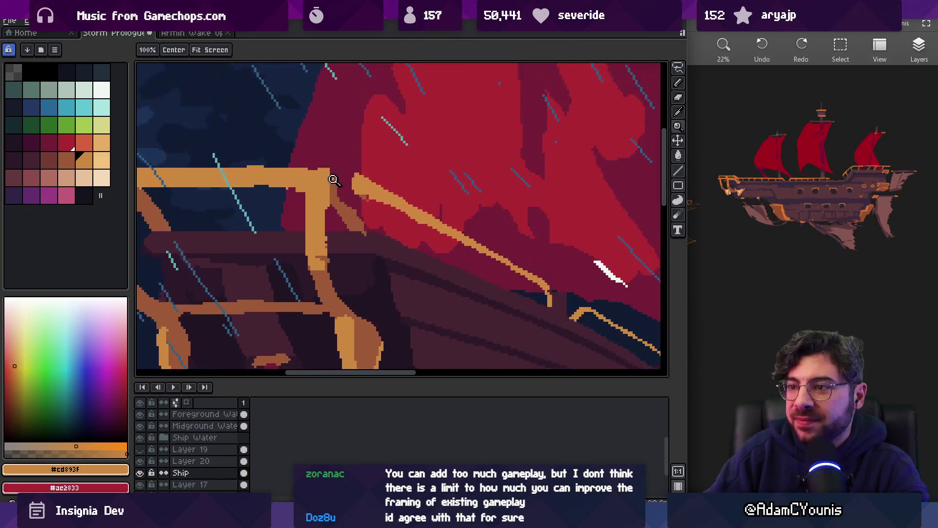
click(308, 191)
key(v)
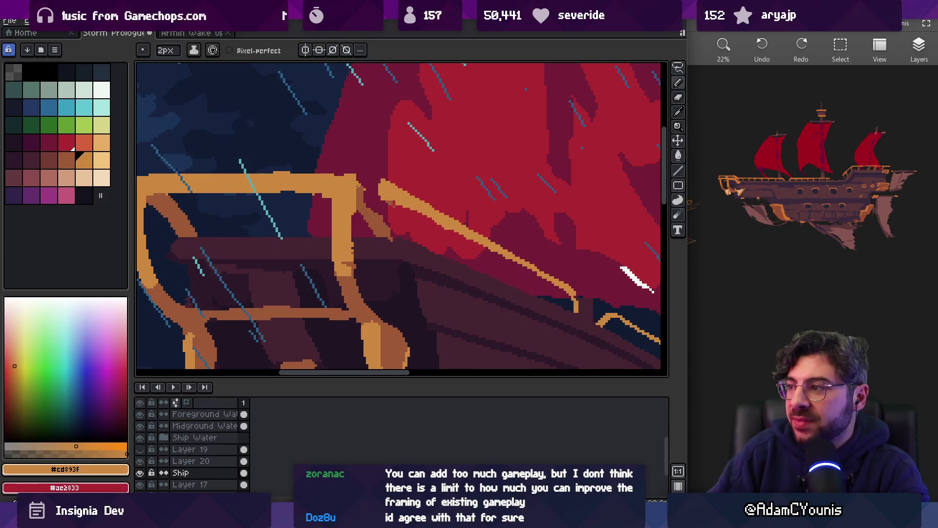
key(i)
click(370, 206)
key(b)
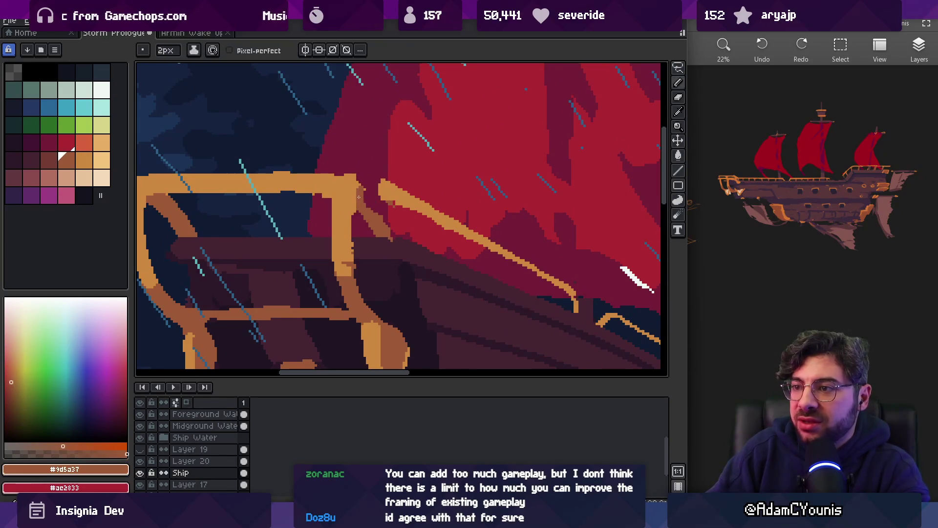
drag(364, 193, 381, 228)
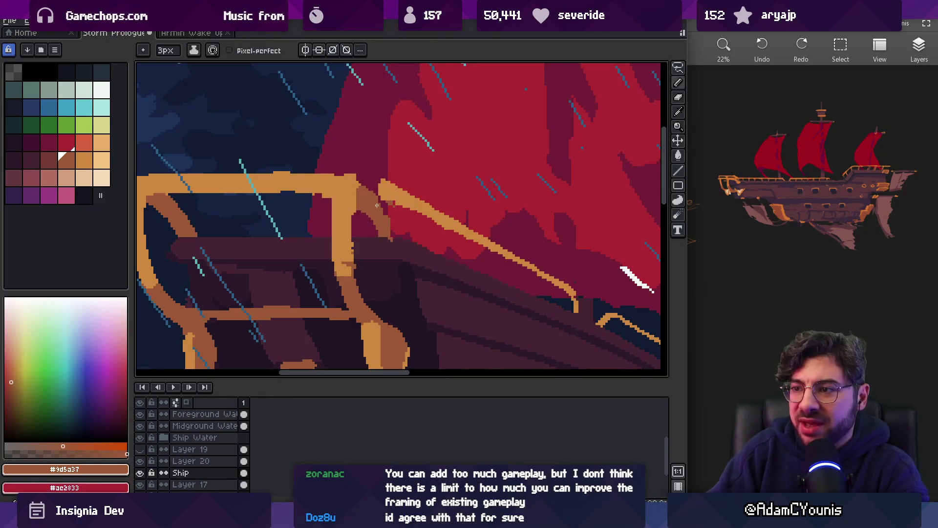
- Draw a short curved orange stroke at the railing end, undoing its rough tip
alt+click(349, 186)
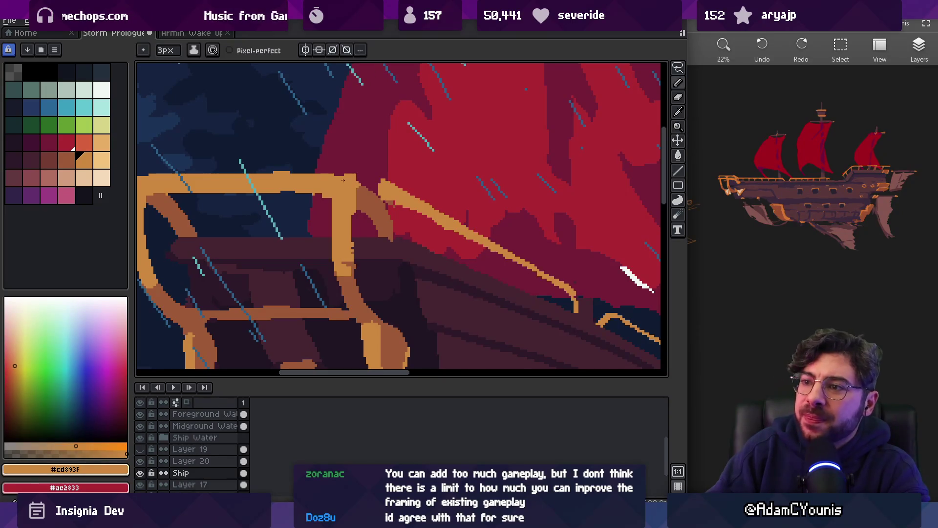
key(z)
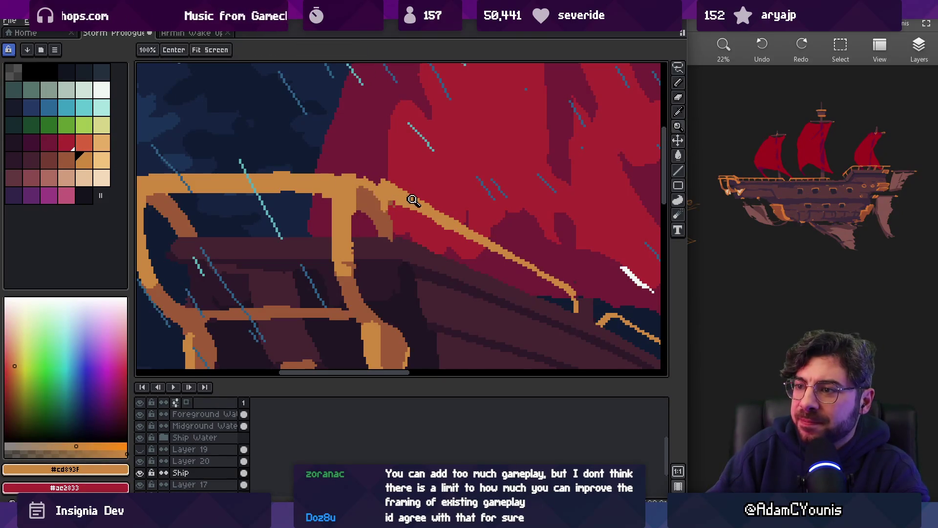
scroll(410, 191, down, 3)
scroll(432, 196, up, 2)
scroll(432, 195, up, 1)
key(b)
drag(397, 229, 426, 205)
key(ctrl+z)
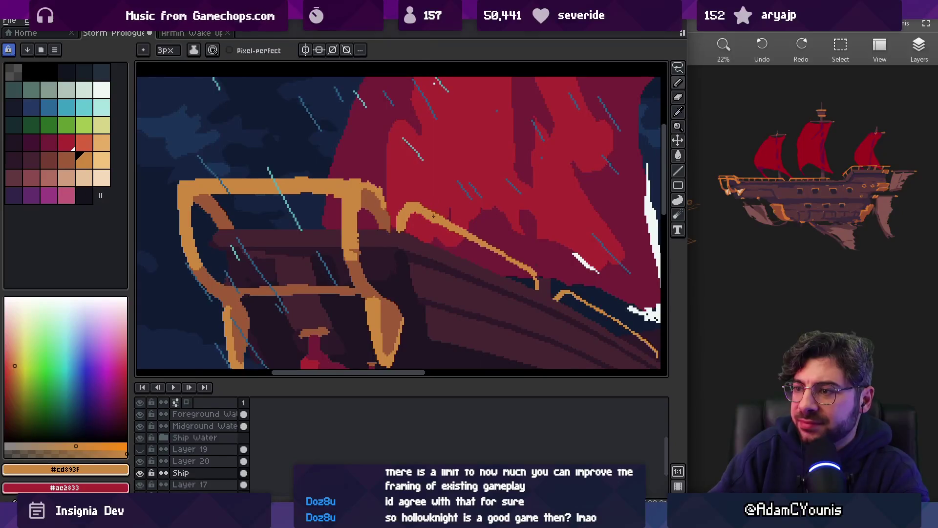
- Touch up stray railing pixels, switching between brown and orange at 1px width
key(z)
scroll(423, 209, down, 3)
scroll(421, 190, up, 3)
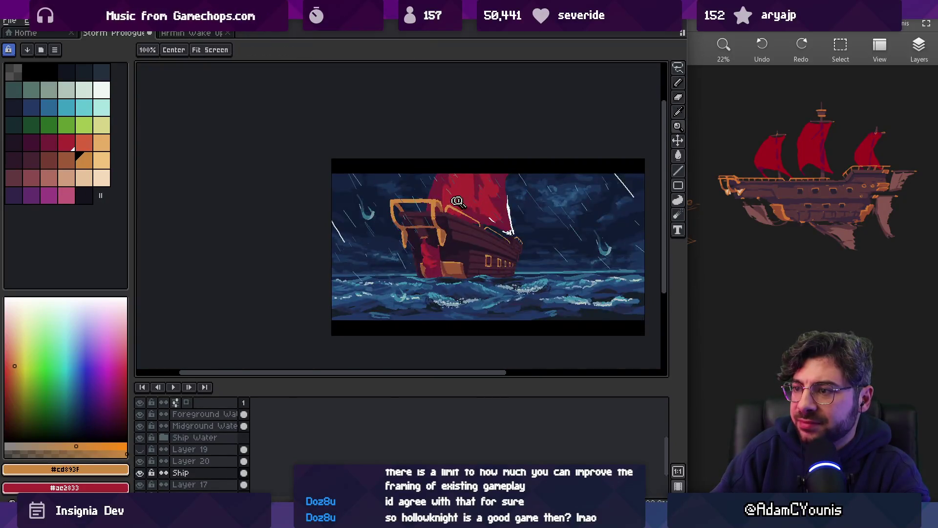
key(e)
key(b)
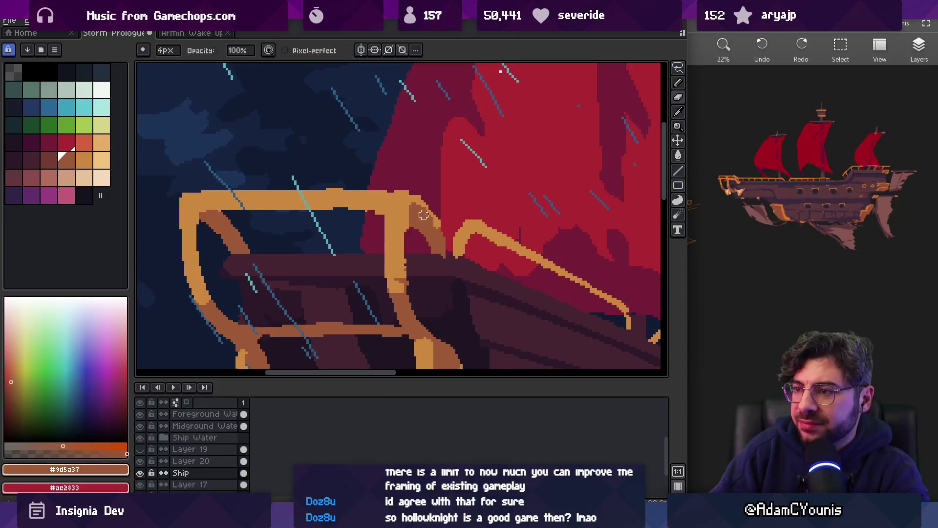
alt+click(425, 213)
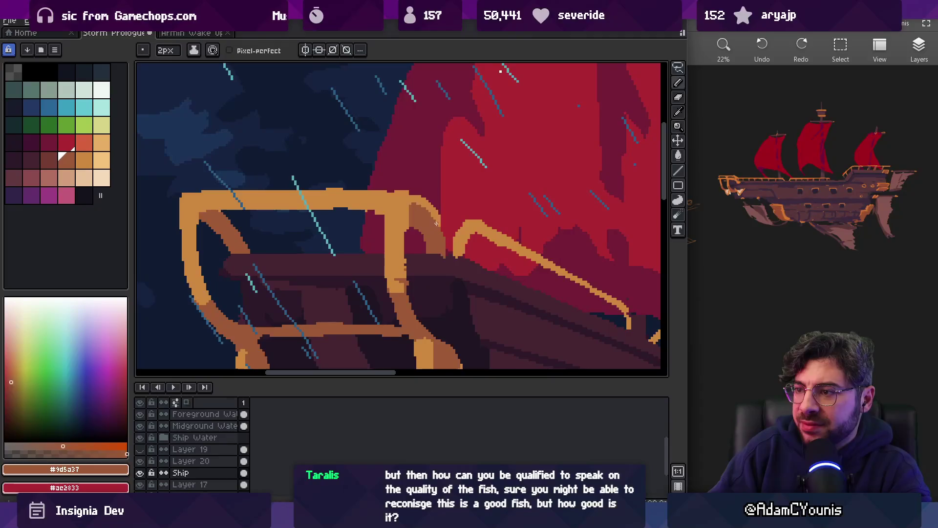
alt+click(436, 221)
key(minus)
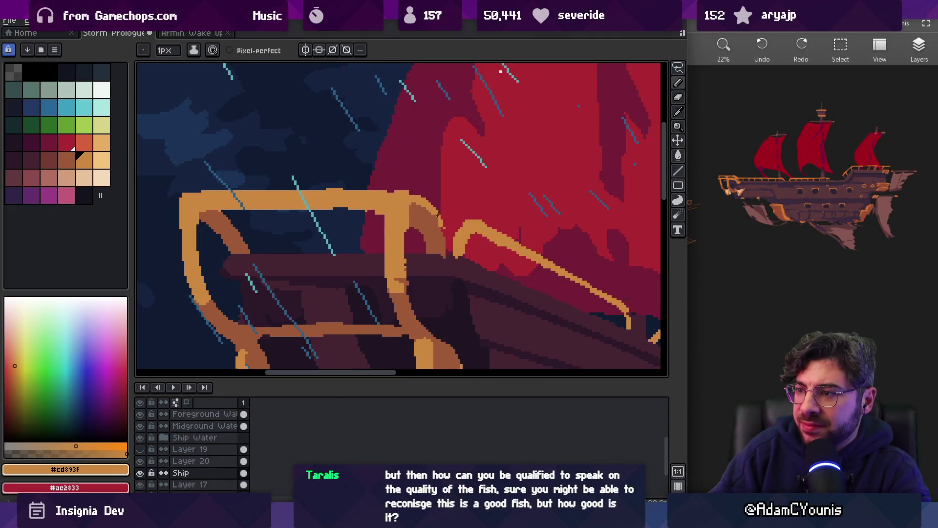
alt+click(436, 224)
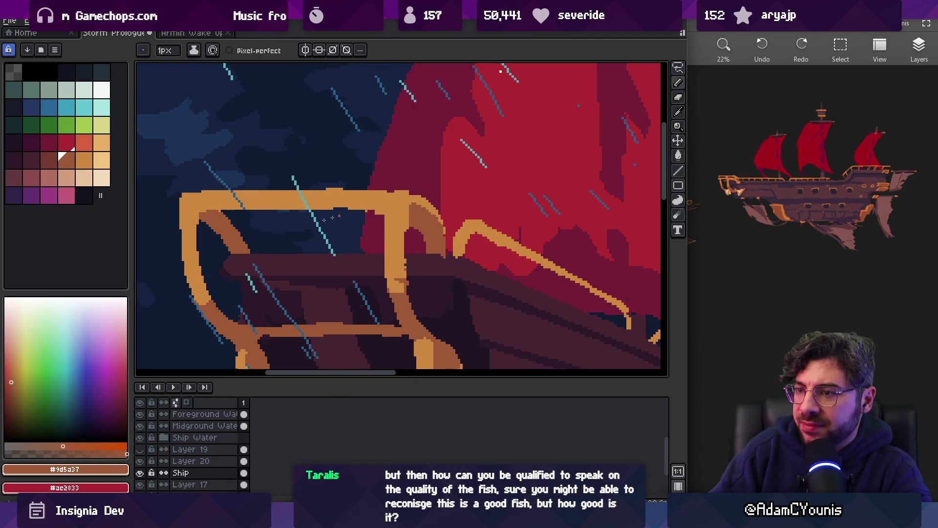
- Pan to the railing corner, finish touch-ups, and zoom out to review the scene
scroll(232, 222, down, 5)
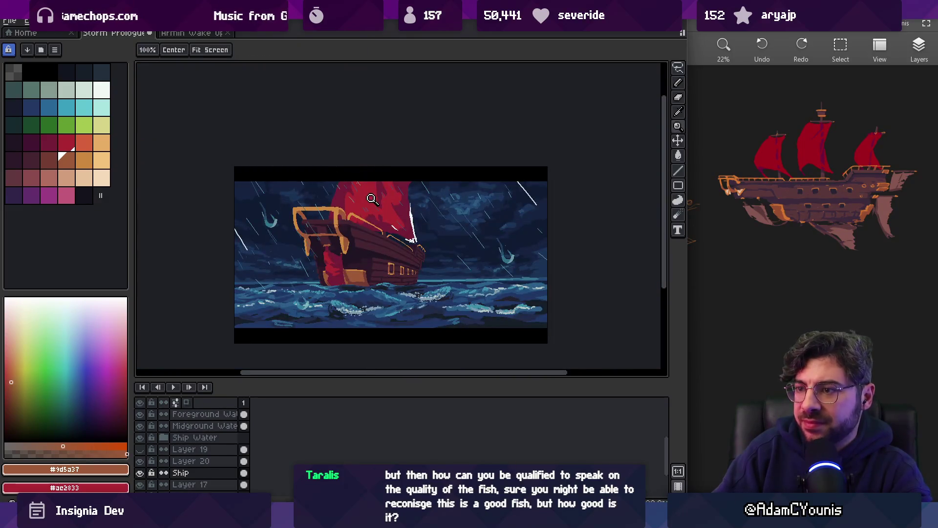
scroll(342, 192, up, 5)
drag(342, 192, 393, 184)
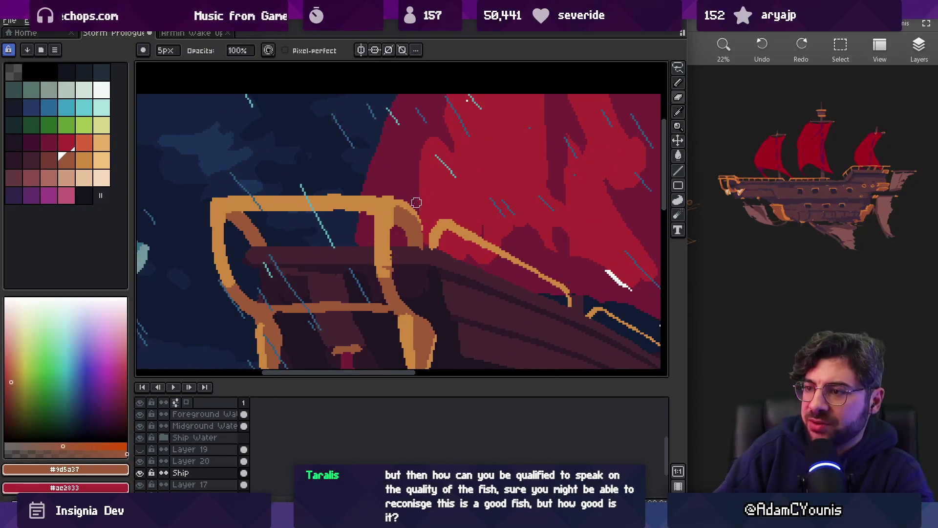
key(b)
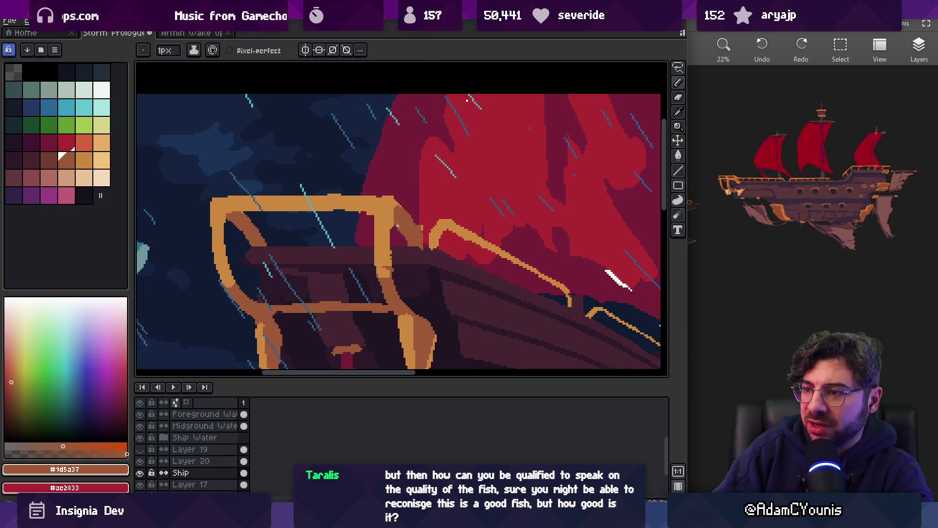
key(e)
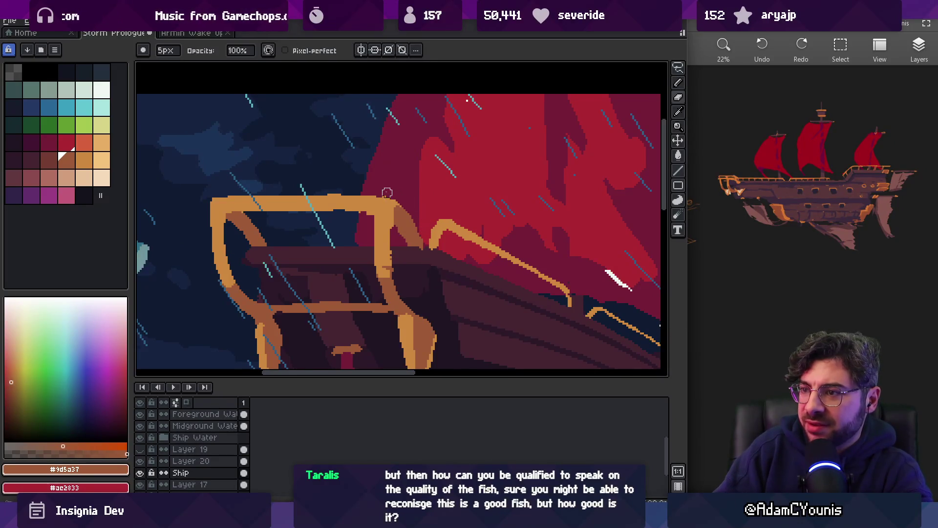
key(z)
scroll(375, 202, down, 4)
scroll(384, 230, up, 3)
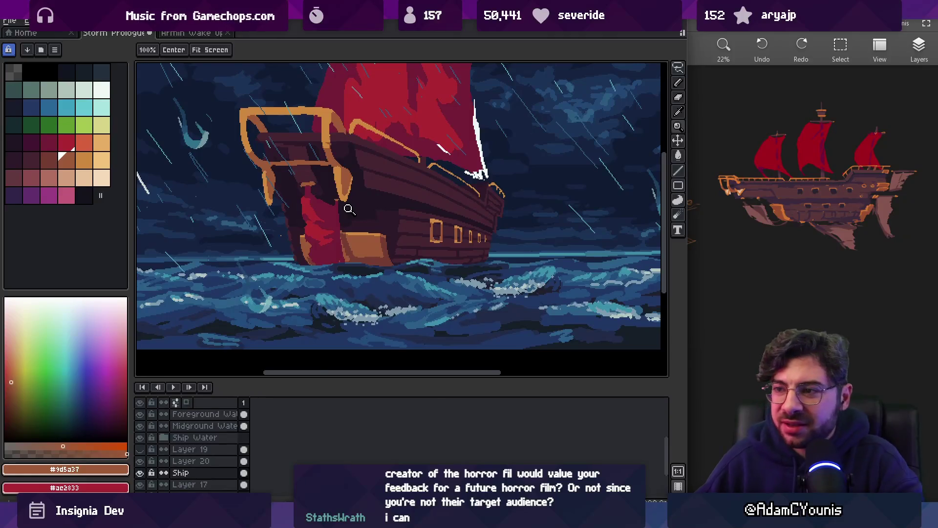
click(326, 233)
key(v)
click(345, 225)
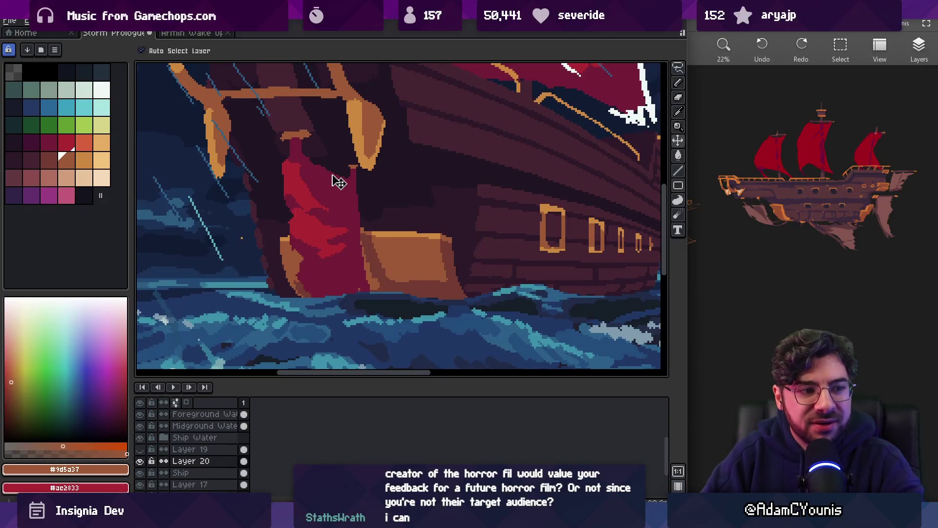
key(z)
scroll(419, 151, down, 1)
scroll(404, 247, up, 1)
scroll(387, 216, down, 2)
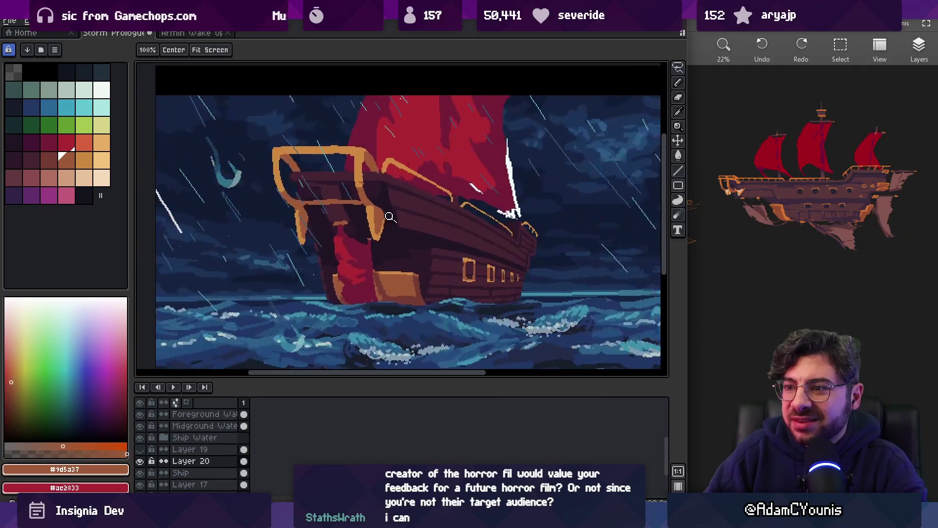
scroll(353, 250, up, 2)
key(b)
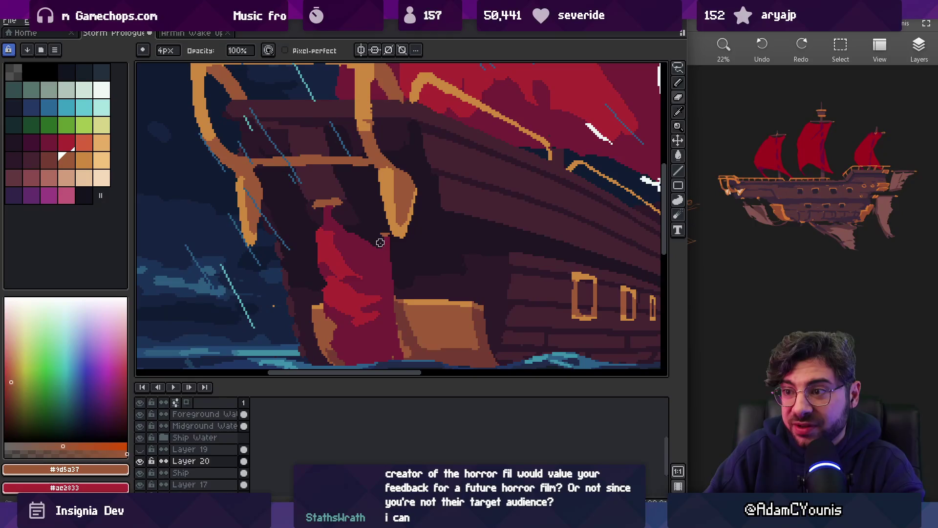
scroll(421, 222, down, 1)
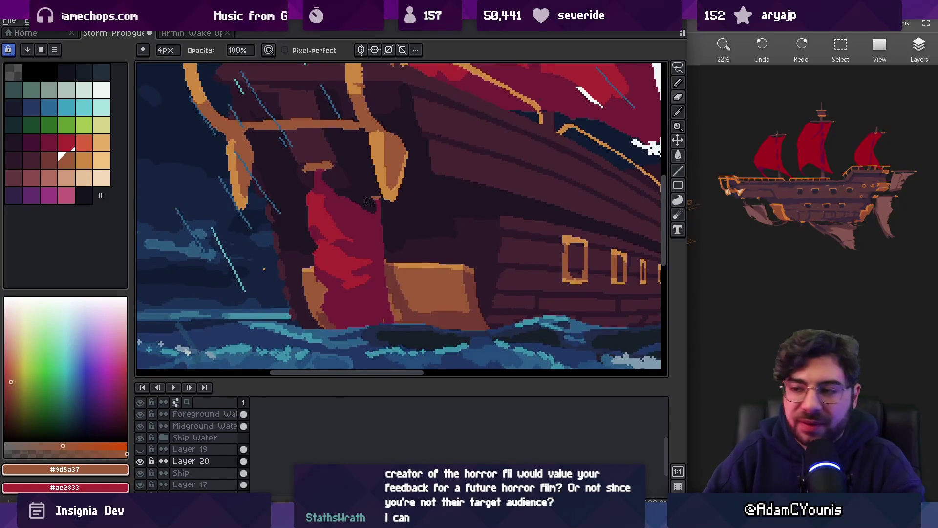
key(z)
scroll(367, 201, down, 2)
scroll(367, 235, up, 1)
scroll(366, 241, up, 2)
key(b)
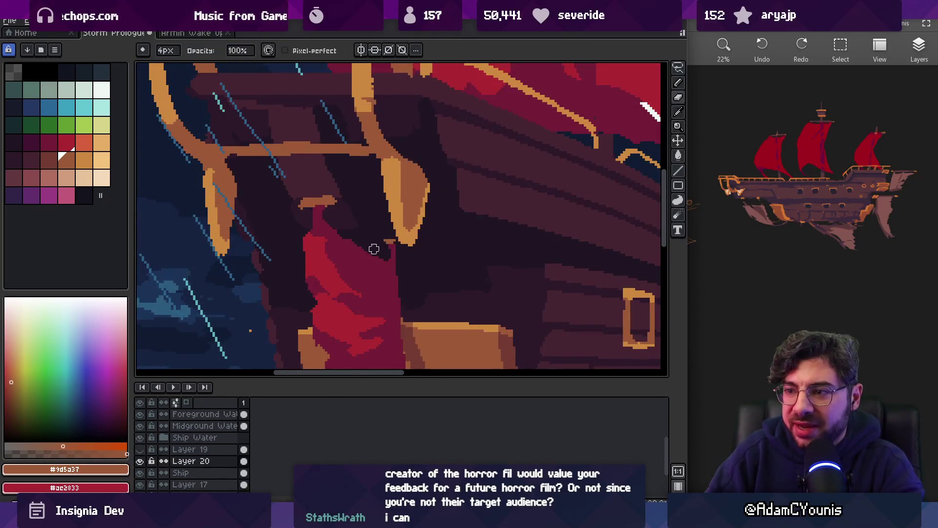
key(z)
scroll(392, 241, down, 3)
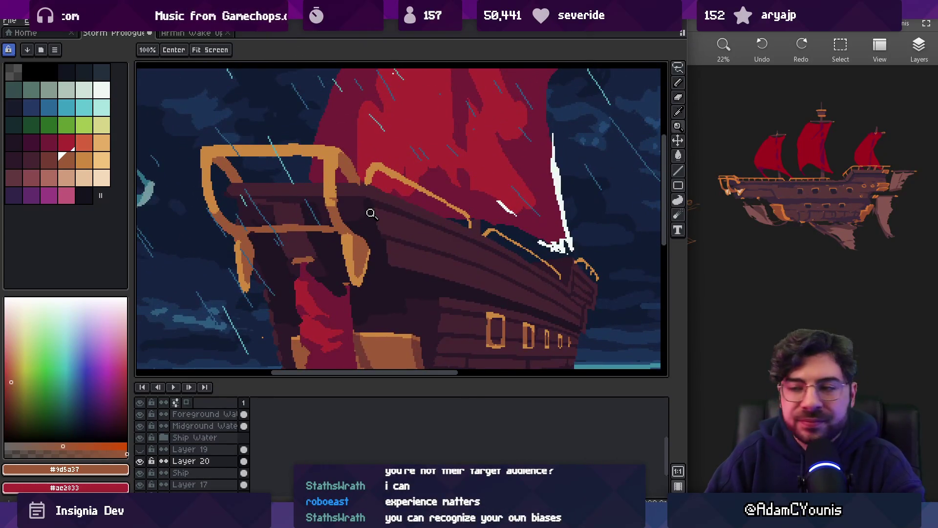
- Bring the stern railing into view and make the Ship layer active
drag(370, 213, 383, 247)
scroll(341, 222, up, 2)
key(v)
click(331, 219)
scroll(328, 219, up, 2)
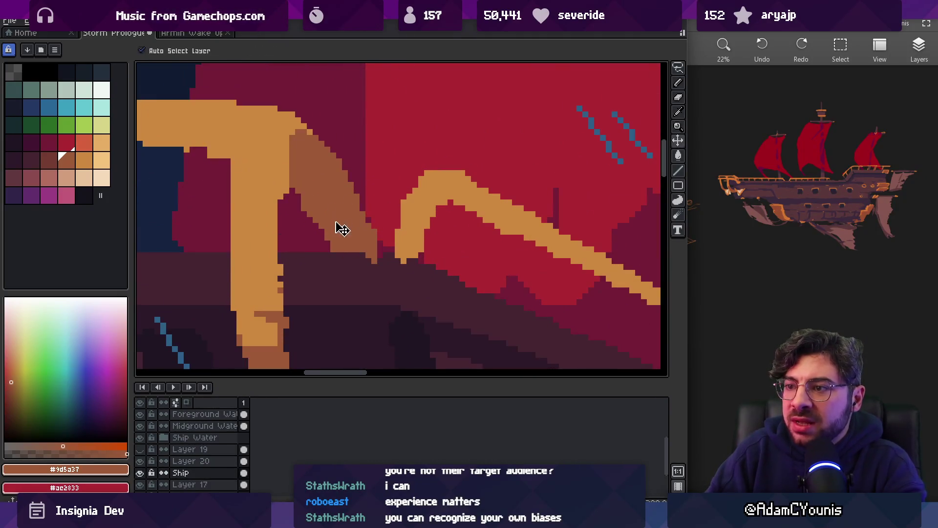
key(b)
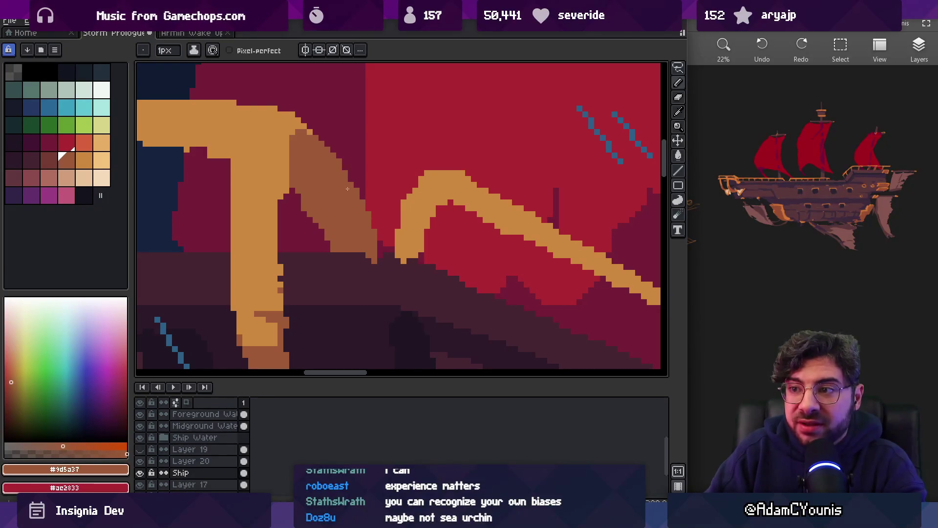
- Erase stray brown pixels where the rail meets the sail and eyedrop orange #cd893f
key(e)
drag(303, 210, 316, 243)
scroll(351, 226, down, 3)
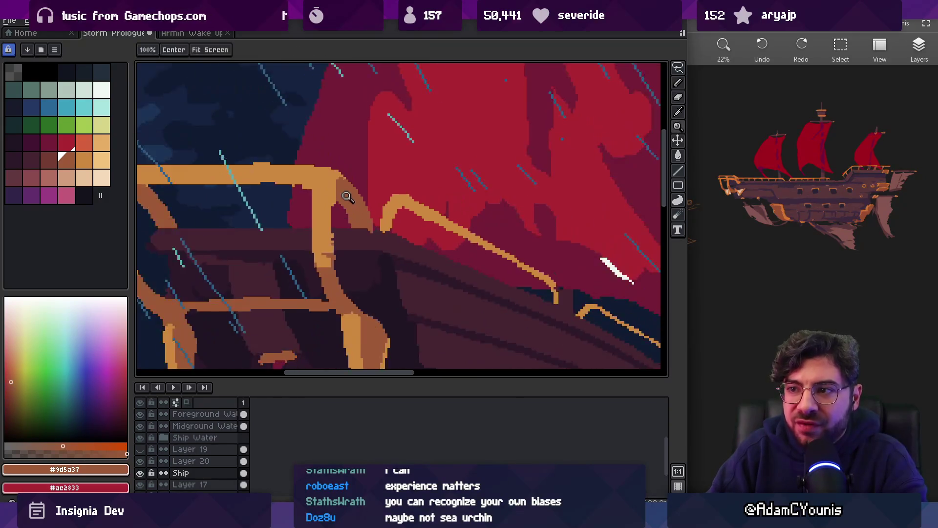
scroll(314, 168, up, 3)
alt+click(314, 167)
key(b)
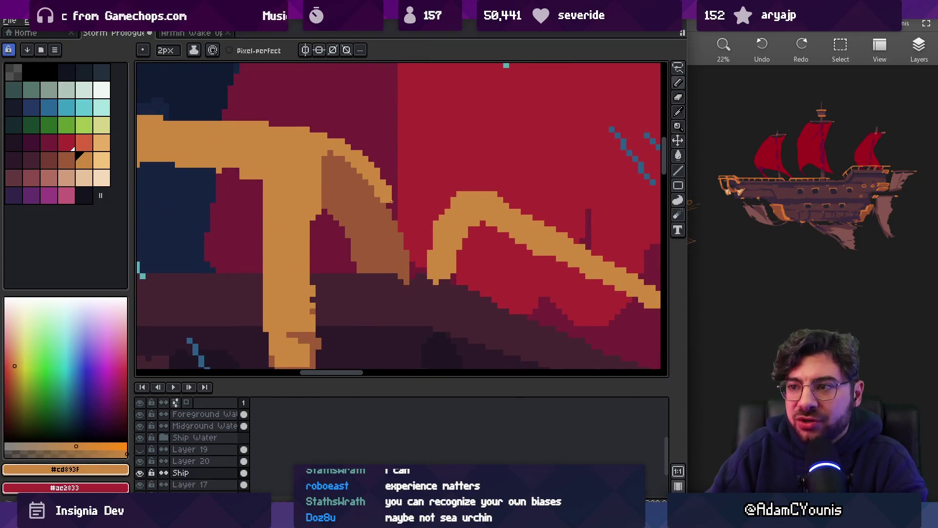
- Refine the left rail bracket curve with the 2px orange pencil, zooming to check
key(z)
scroll(442, 210, down, 3)
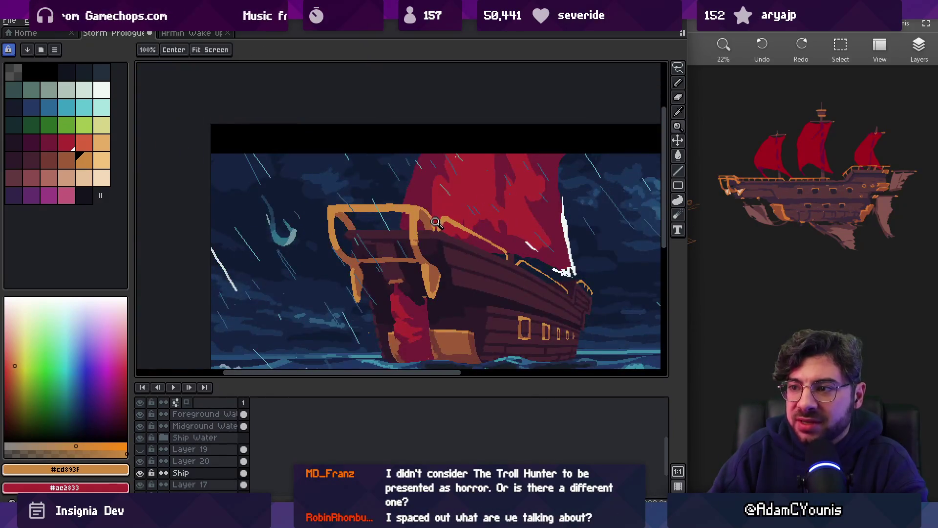
scroll(447, 213, up, 3)
key(b)
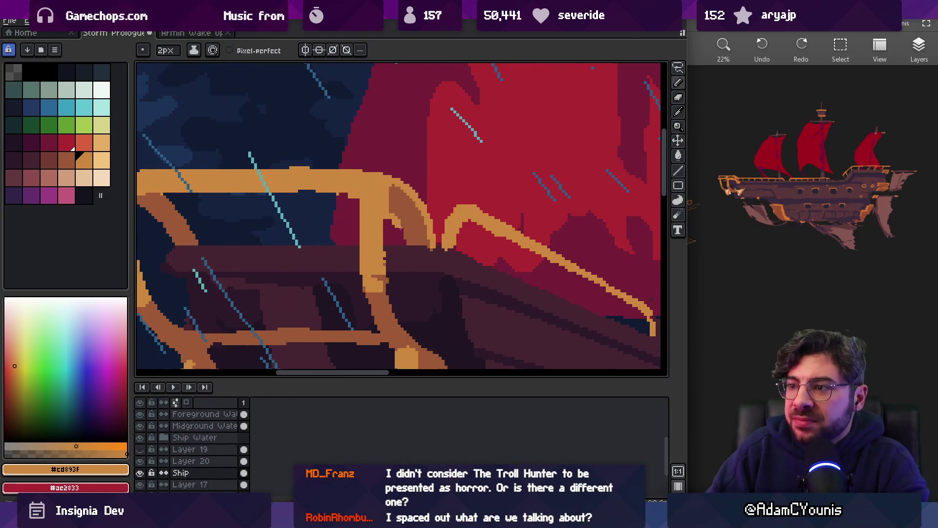
scroll(379, 229, left, 3)
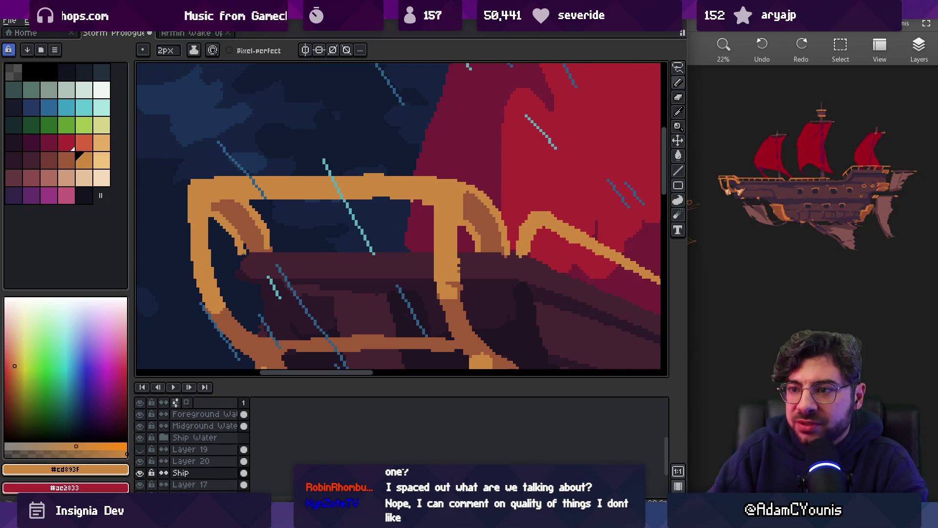
key(z)
scroll(287, 208, down, 3)
scroll(334, 170, down, 1)
scroll(341, 179, up, 3)
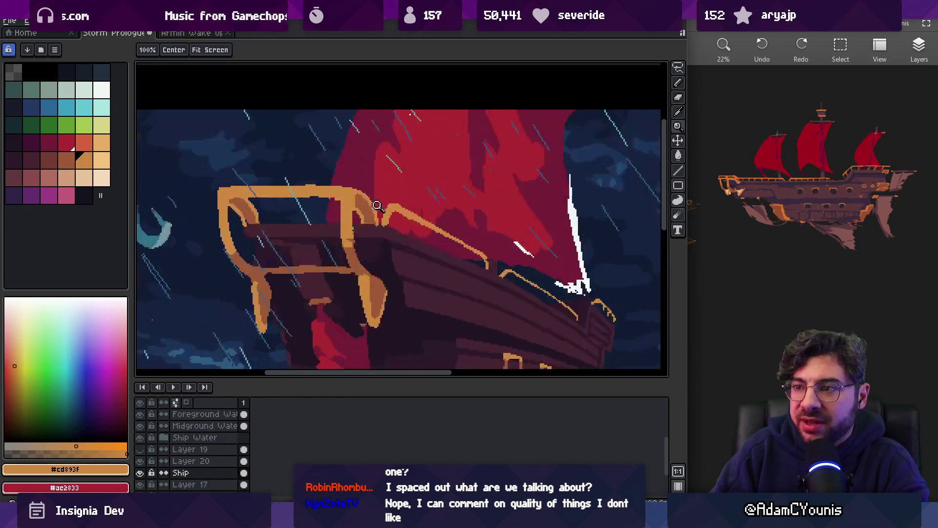
key(b)
- Touch up the bracket with eraser and pencil, sampling orange #cd893f and deck colour #452531
key(z)
scroll(355, 184, down, 2)
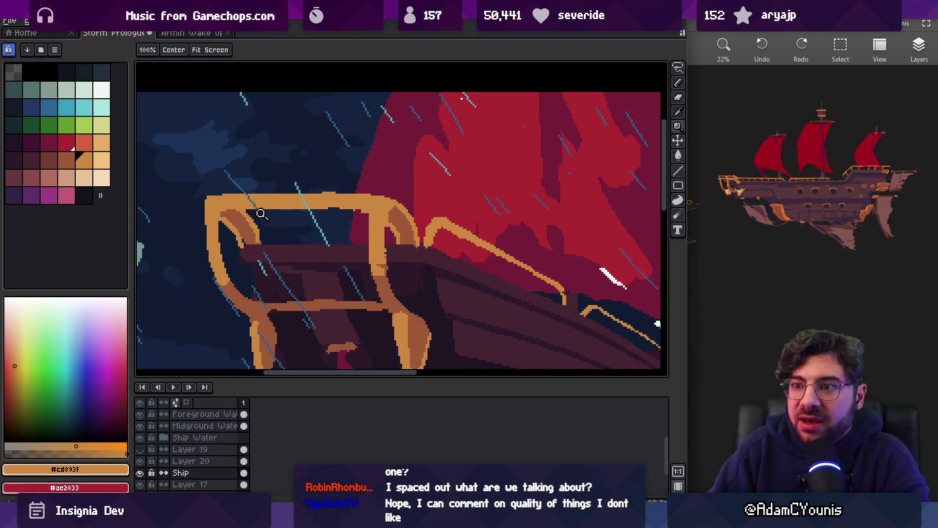
scroll(264, 220, down, 1)
key(b)
key(z)
scroll(373, 213, down, 2)
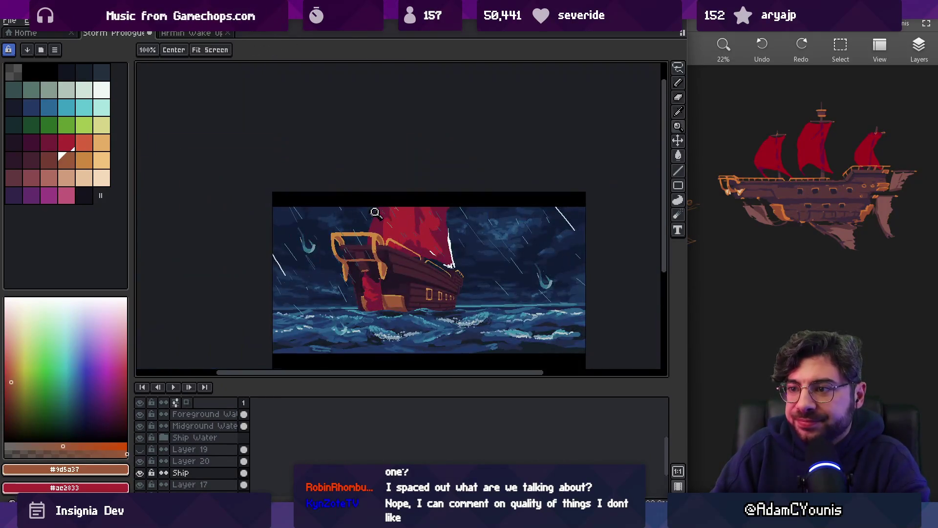
scroll(381, 224, up, 3)
key(b)
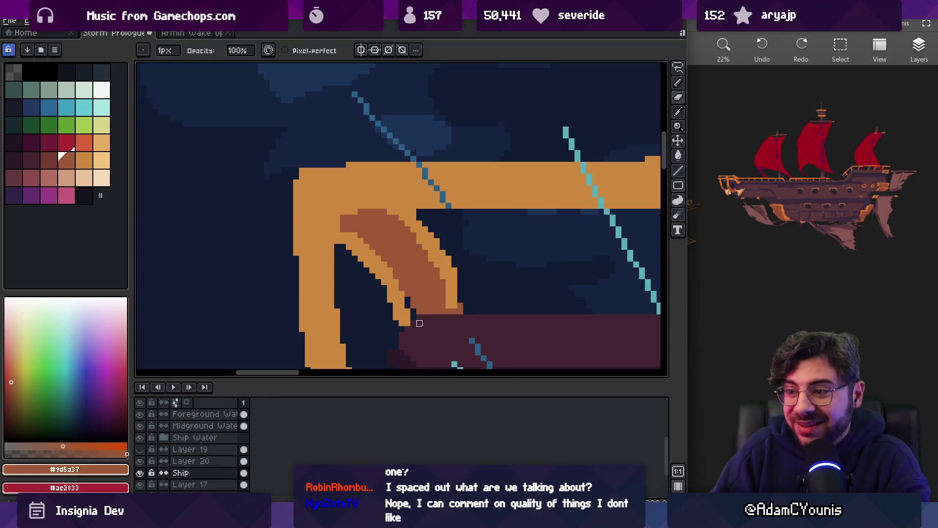
key(e)
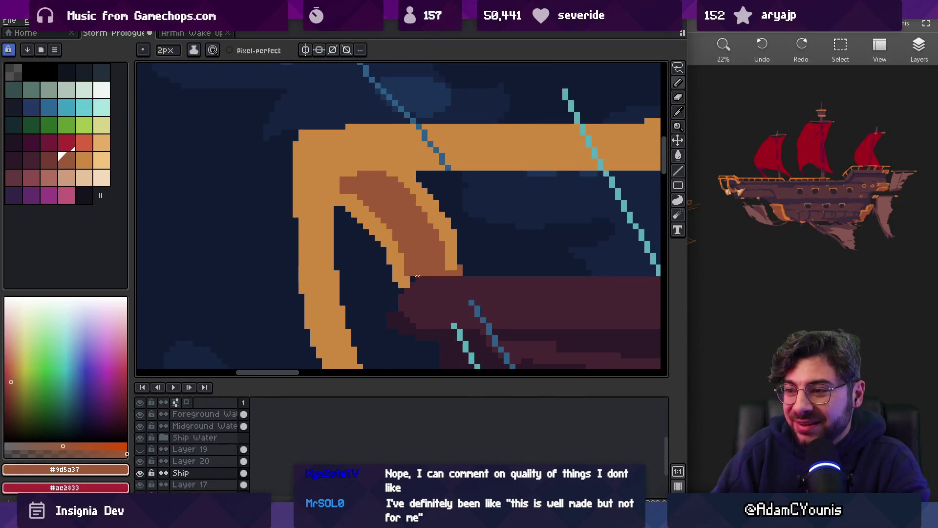
key(b)
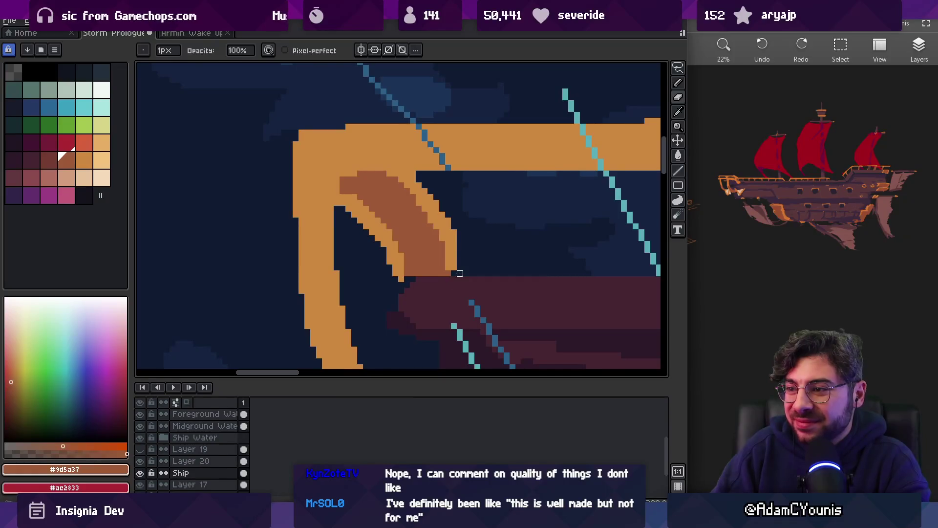
alt+click(402, 266)
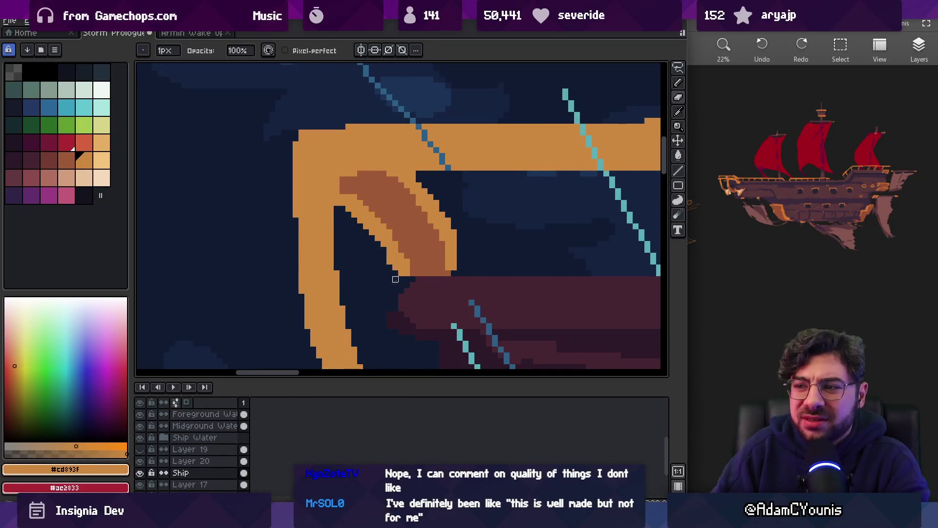
key(e)
scroll(420, 267, down, 2)
scroll(398, 262, up, 1)
alt+click(376, 251)
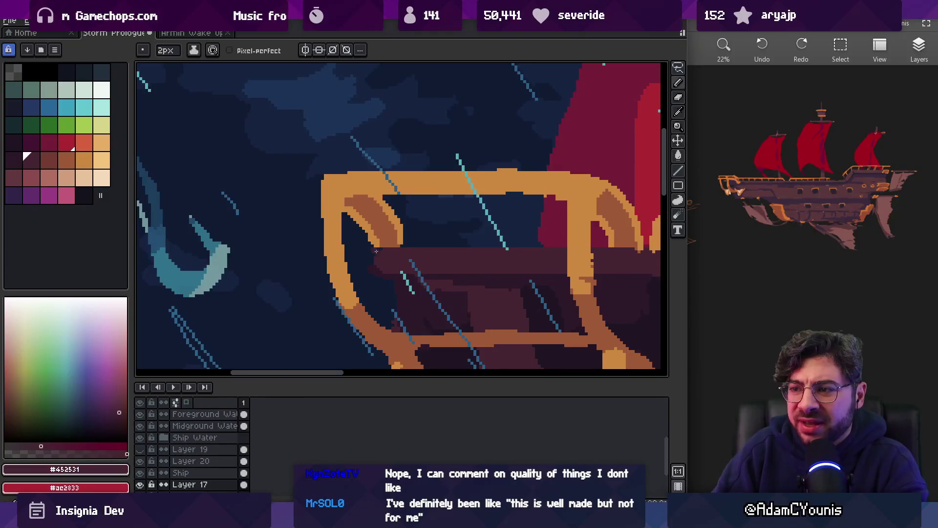
- Try cleaning up the deck edge beside the rail, then undo that edit
key(b)
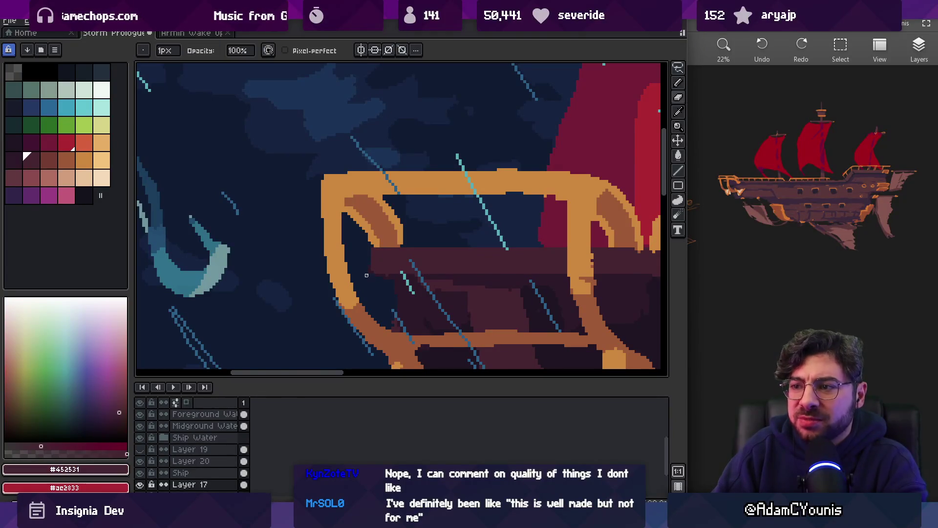
scroll(372, 287, up, 3)
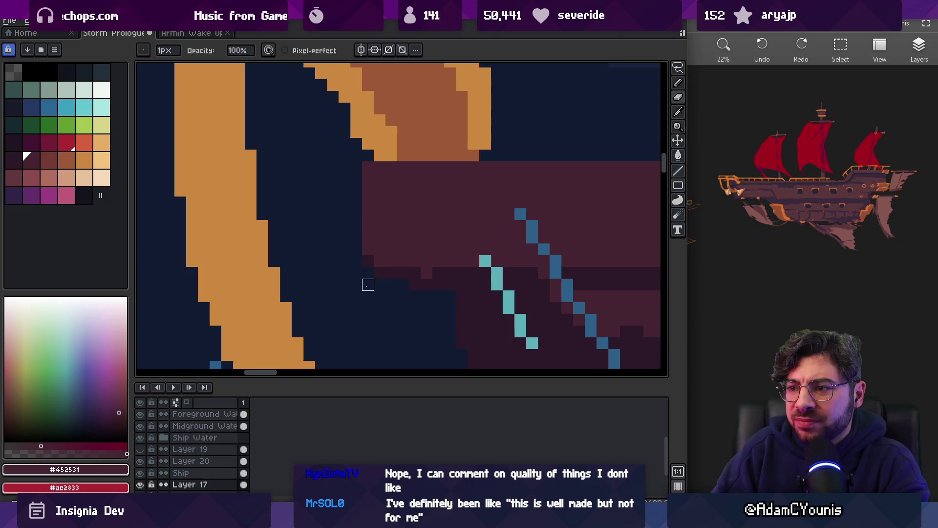
mouse_move(379, 260)
mouse_down()
mouse_move(372, 274)
mouse_move(450, 259)
mouse_up()
alt+click(456, 268)
key(e)
alt+click(392, 243)
key(z)
key(ctrl+z)
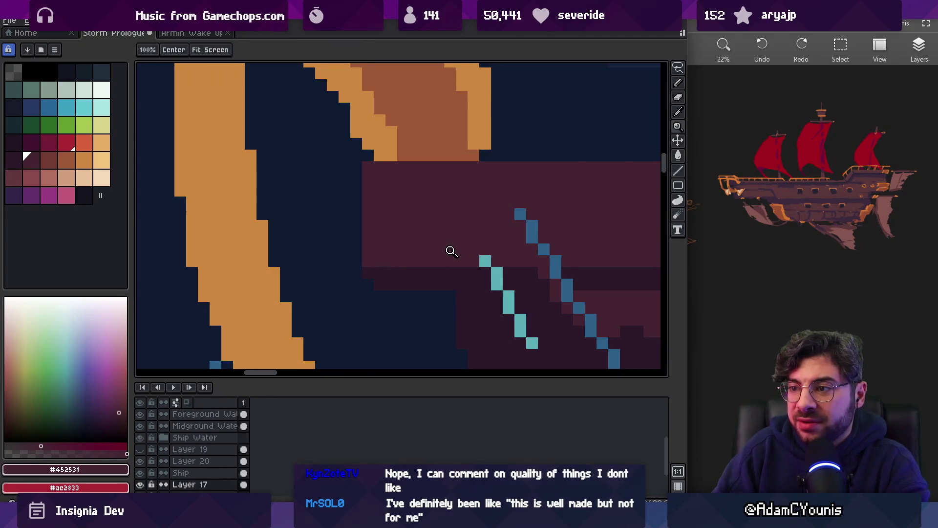
- Draw a dark #2c1928 line along the railing's deck edge
scroll(384, 224, down, 3)
scroll(384, 224, up, 5)
key(b)
alt+click(408, 235)
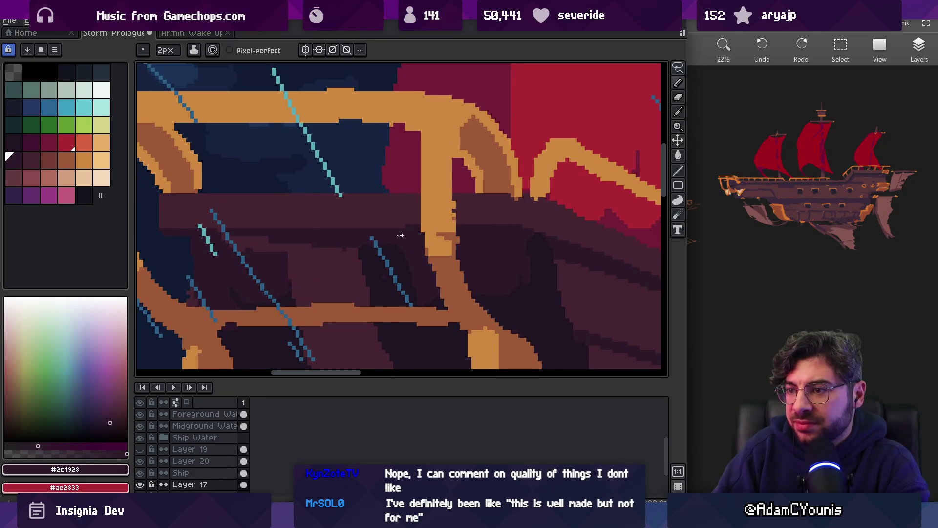
drag(315, 226, 405, 226)
- On the Ship layer, erase stray pixels along the rail's lower edge
key(z)
scroll(386, 215, down, 2)
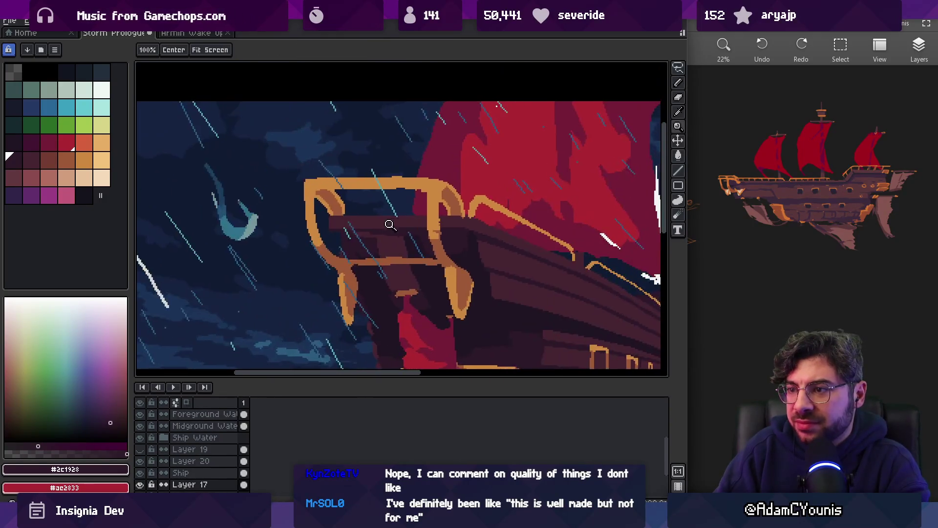
scroll(386, 215, up, 2)
alt+click(386, 215)
key(b)
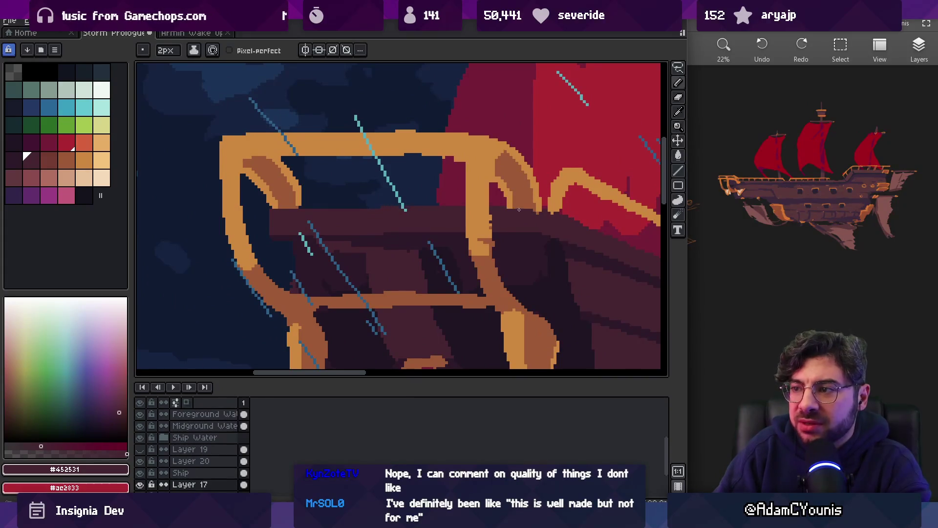
key(e)
ctrl+click(518, 211)
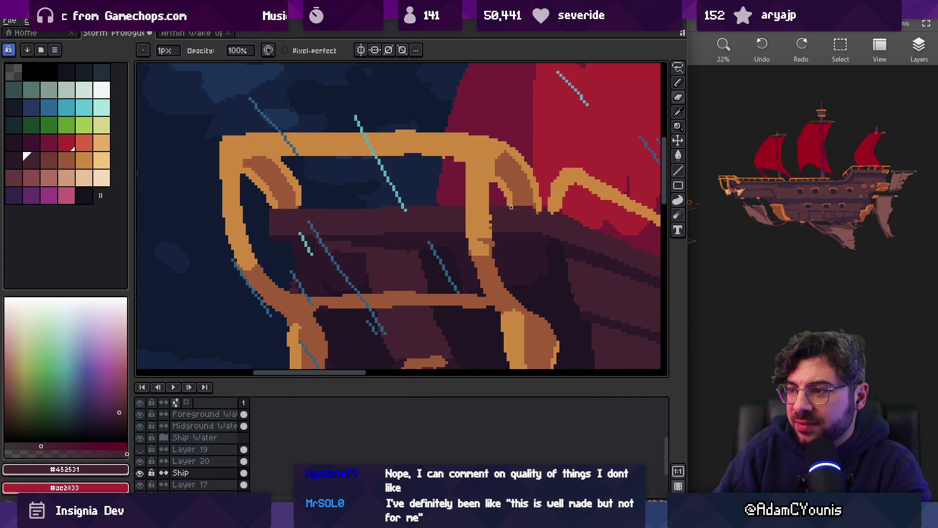
scroll(542, 224, up, 2)
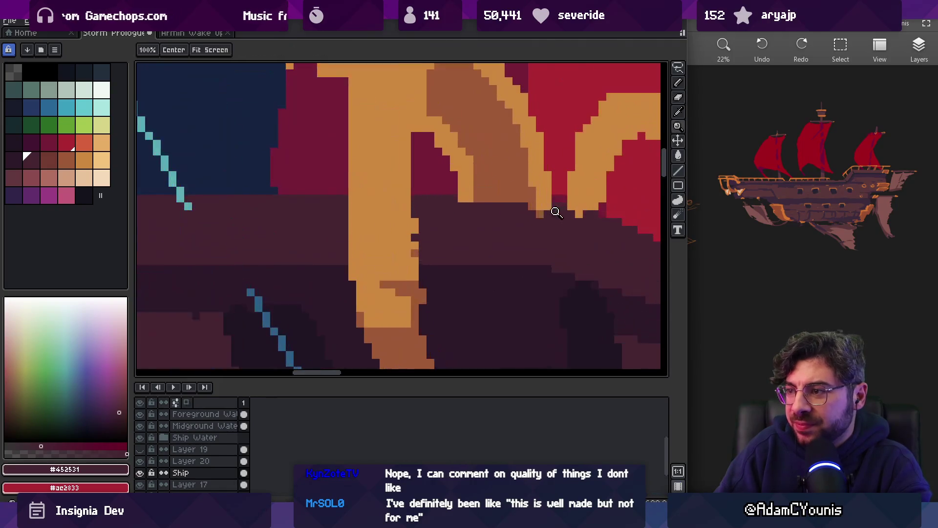
mouse_move(469, 199)
mouse_down()
mouse_move(555, 211)
mouse_move(540, 198)
mouse_up()
- Place a dark pixel at the rail's base on Layer 17, then return to the Ship layer
key(b)
ctrl+click(551, 220)
click(556, 192)
ctrl+click(589, 206)
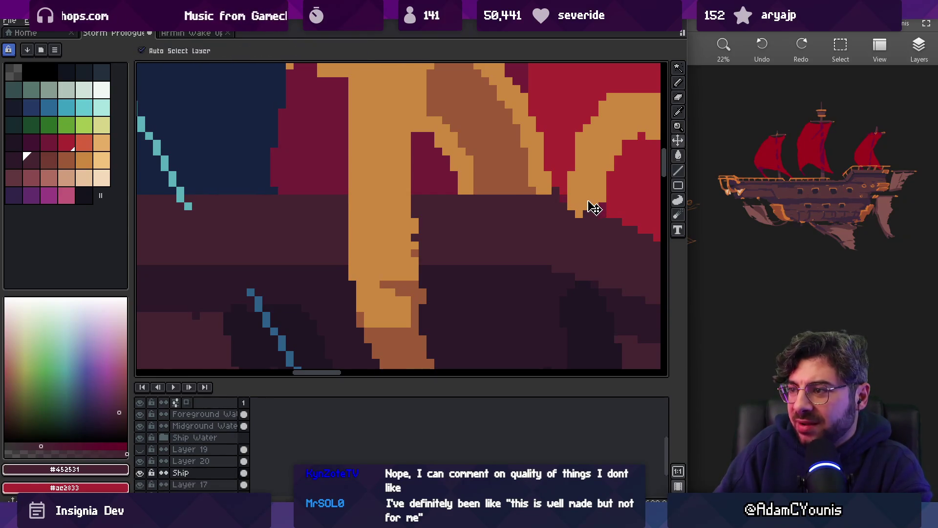
key(e)
- Bring the whole stern railing into view and pick the dark #2c1928
key(space)
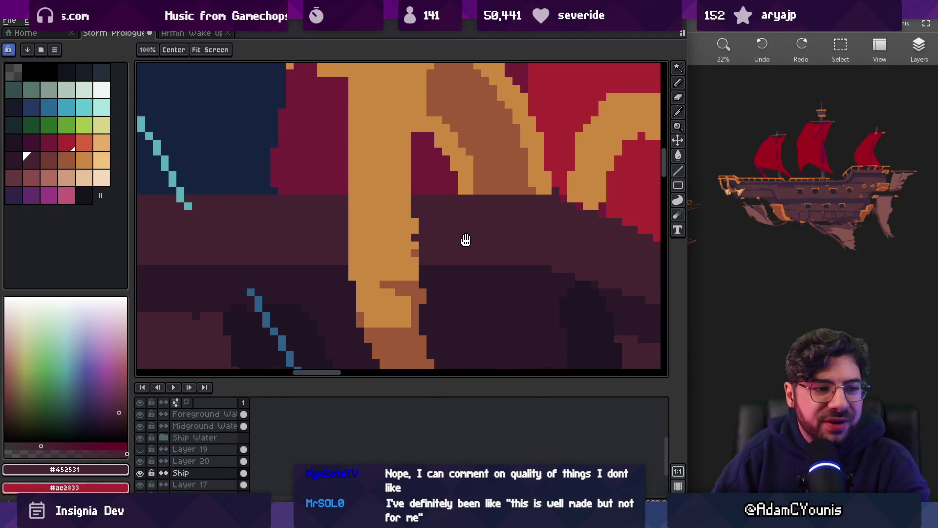
drag(433, 221, 402, 210)
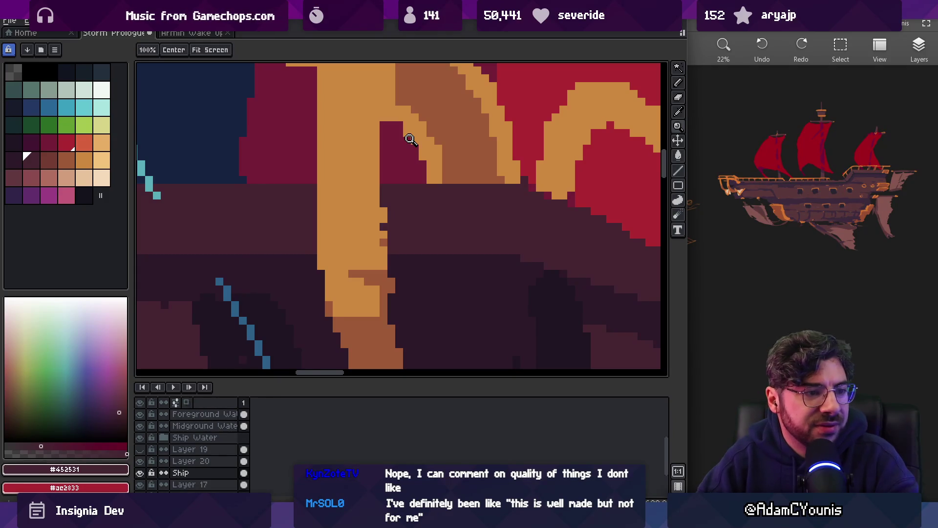
drag(419, 210, 454, 224)
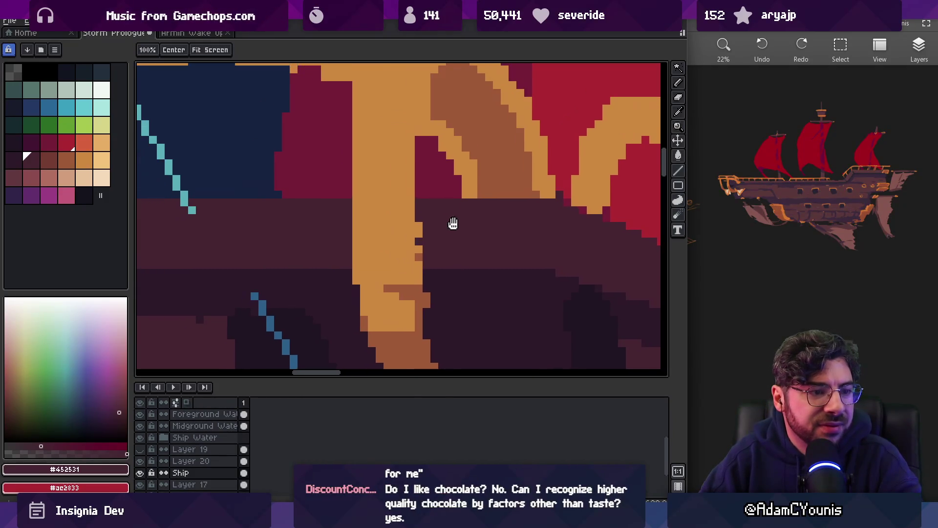
scroll(433, 207, down, 3)
drag(438, 192, 425, 161)
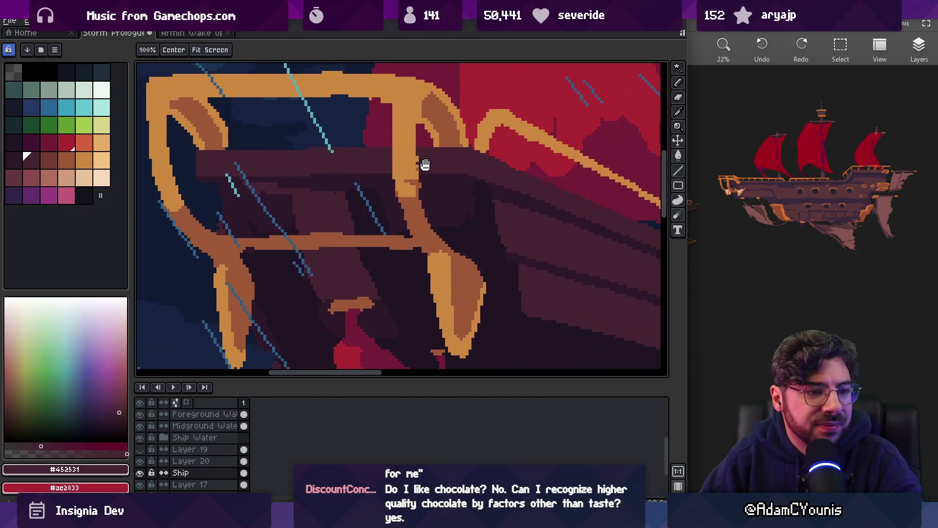
scroll(425, 161, down, 1)
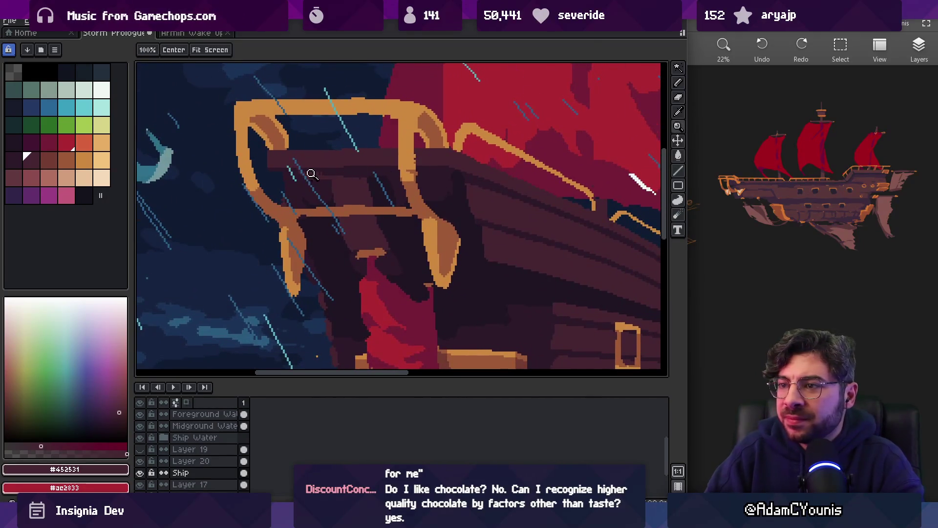
scroll(315, 174, up, 2)
key(b)
alt+click(381, 222)
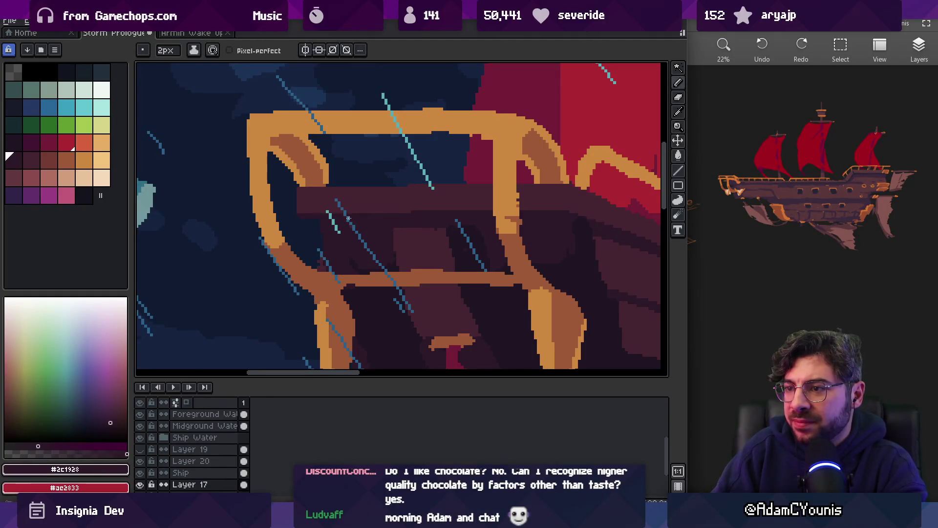
- Check the railing against the ship and pick hull colour #452531 with a 2px pencil
key(z)
scroll(405, 207, down, 3)
scroll(412, 193, up, 3)
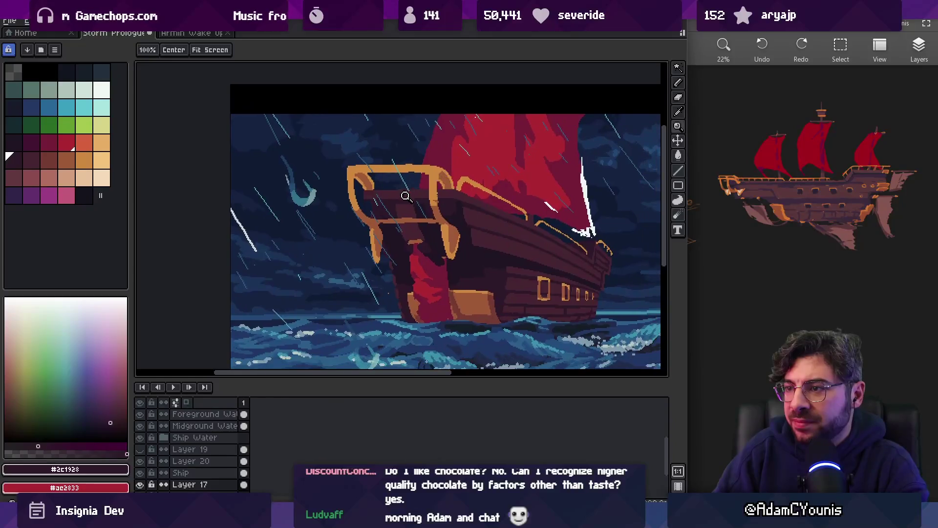
scroll(425, 203, down, 3)
scroll(425, 203, right, 3)
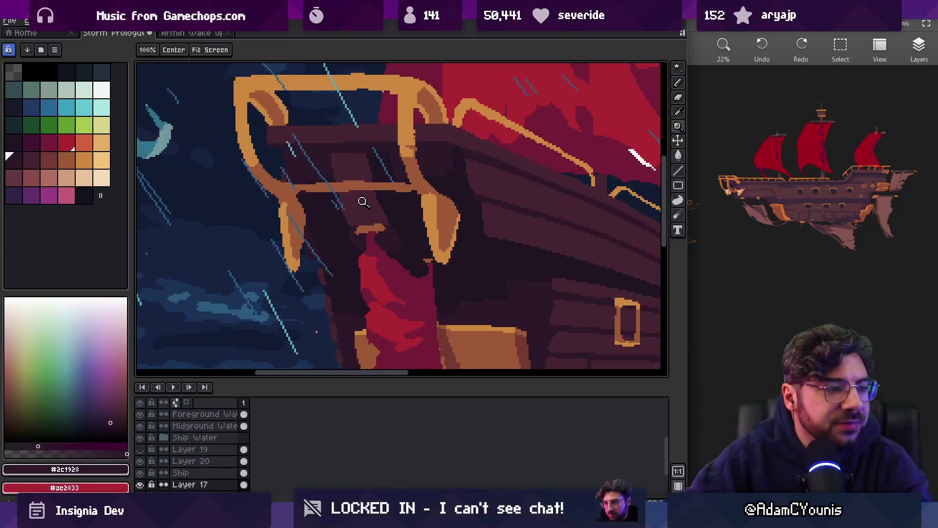
scroll(396, 181, up, 1)
scroll(342, 185, up, 1)
key(v)
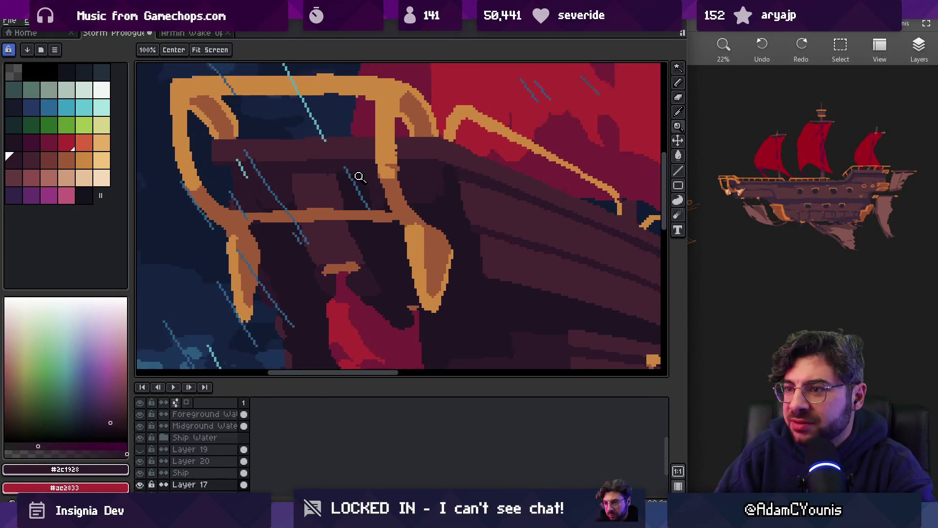
alt+click(344, 185)
key(b)
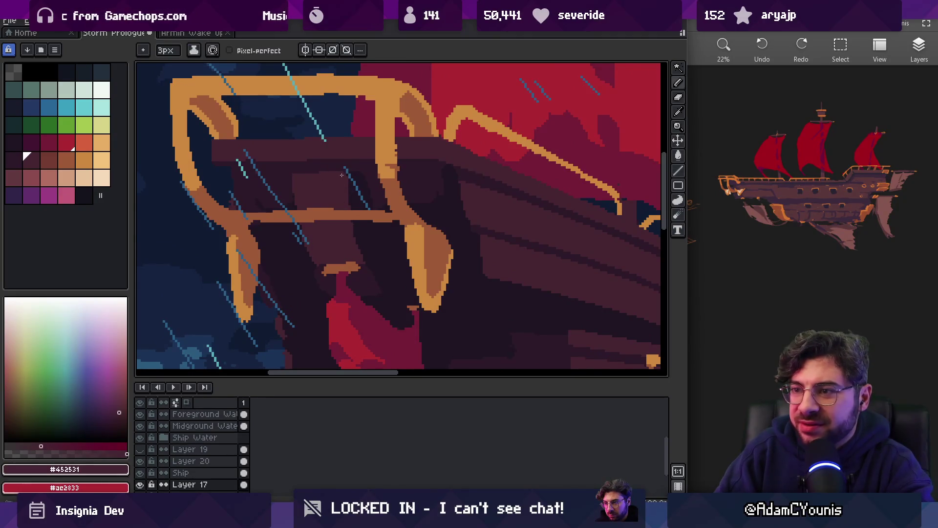
- Review the whole ship, switch back to #2c1928, and select the Ship layer
scroll(341, 174, down, 2)
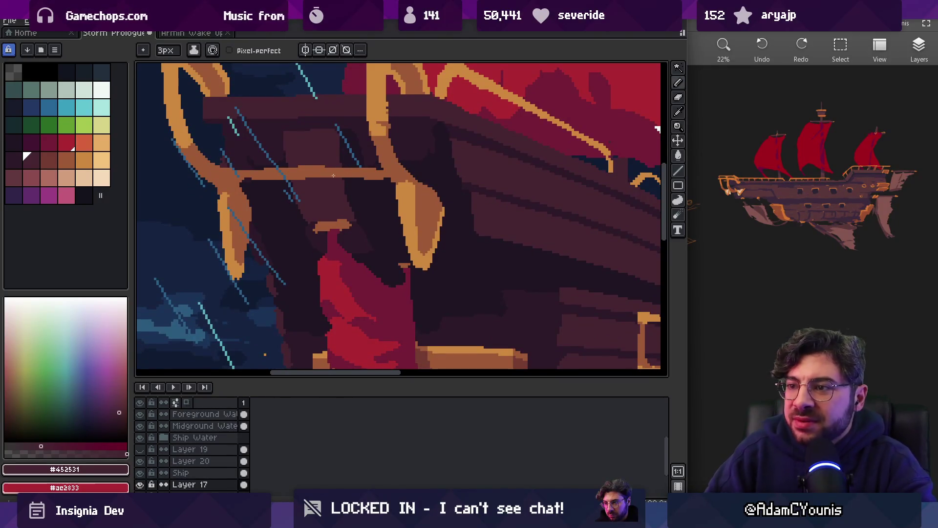
key(v)
alt+click(315, 218)
scroll(335, 200, down, 1)
scroll(335, 200, right, 3)
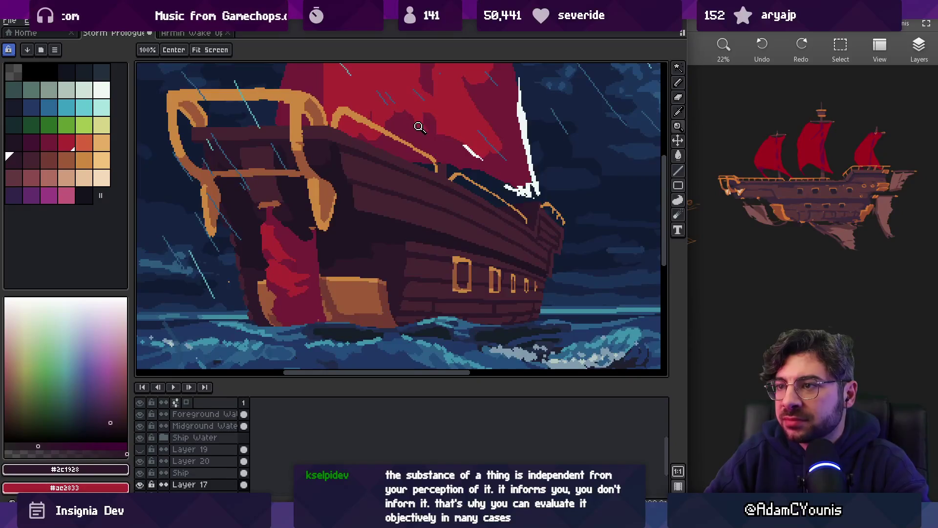
scroll(419, 122, down, 3)
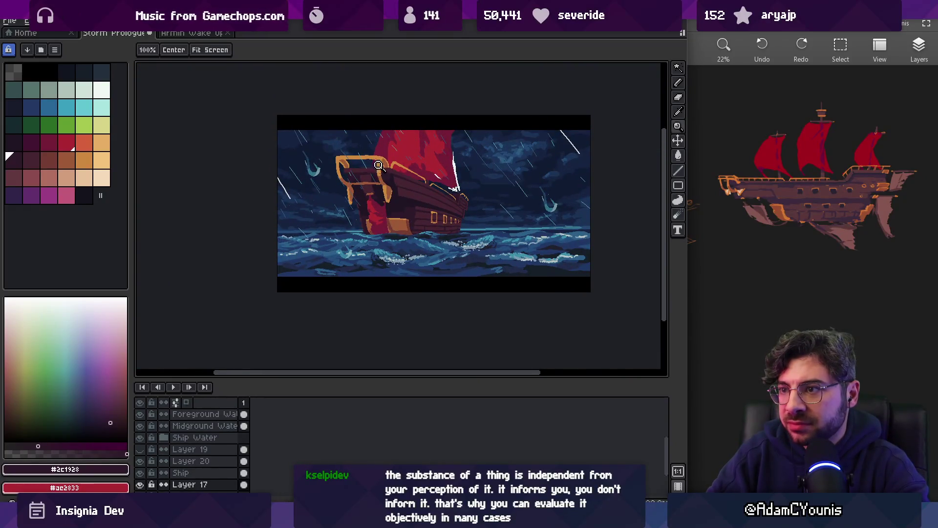
scroll(381, 163, up, 5)
key(b)
ctrl+click(398, 168)
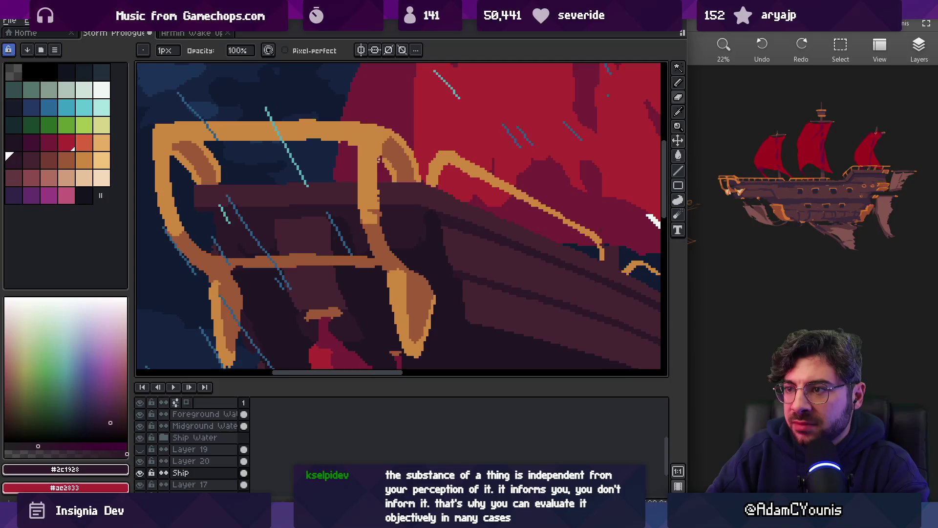
- Eyedrop the railing orange, zoom out to the full scene, then zoom in on the bow frame
alt+click(385, 159)
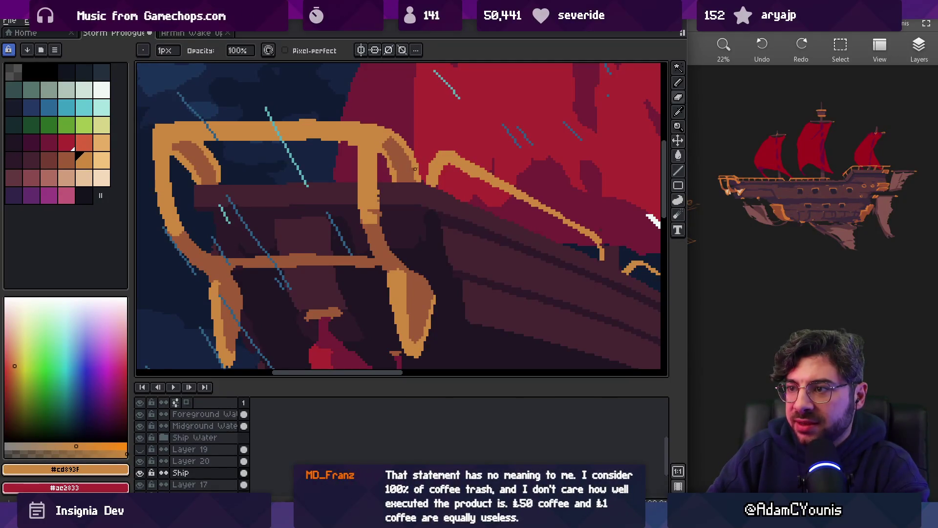
key(z)
scroll(429, 168, down, 3)
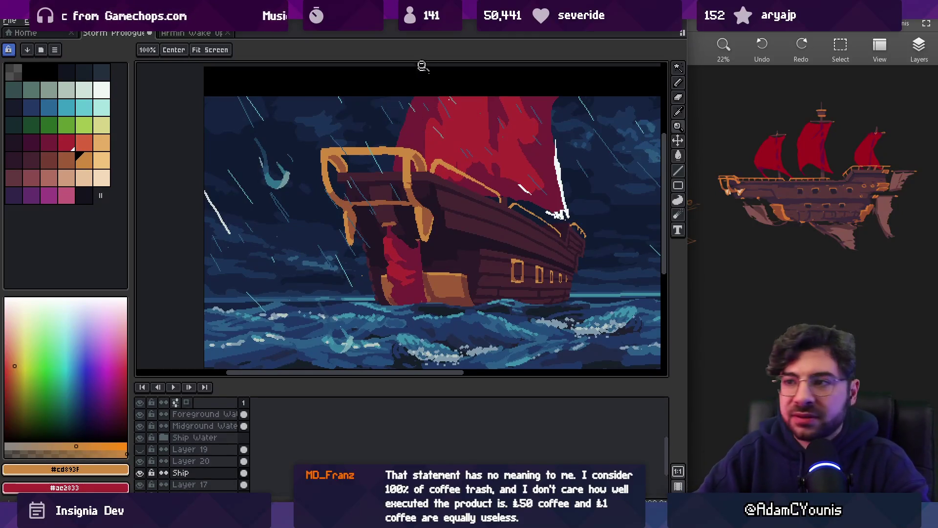
drag(425, 85, 398, 68)
- Zoom in close on the ship's bow with the pencil ready
scroll(319, 186, up, 3)
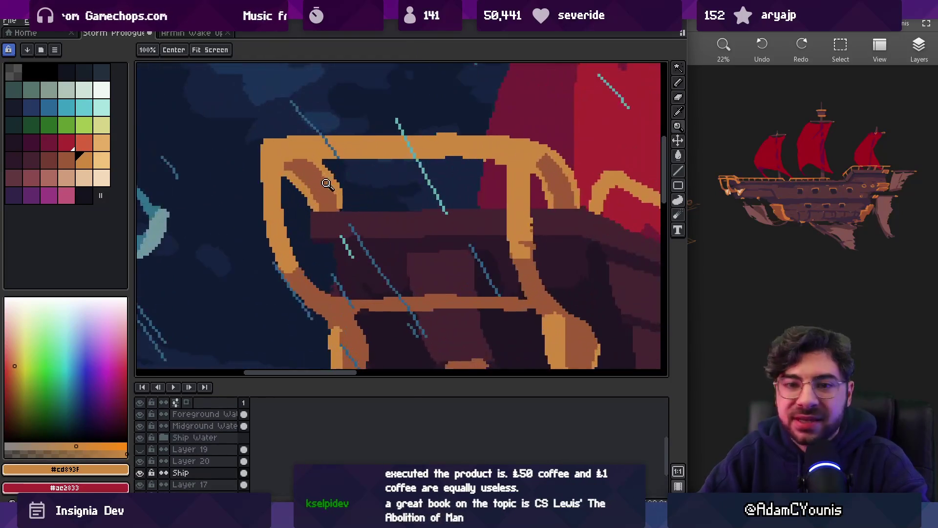
key(b)
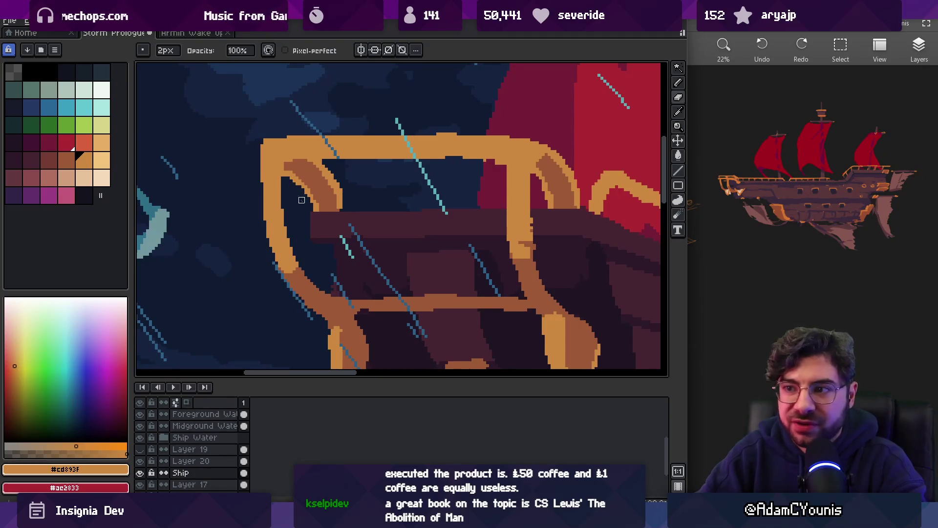
key(z)
scroll(301, 200, down, 3)
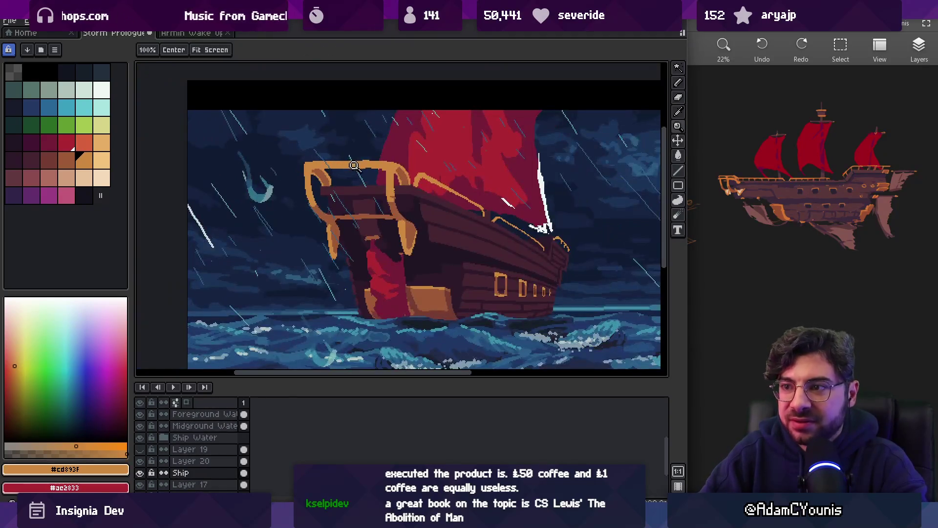
scroll(393, 174, up, 2)
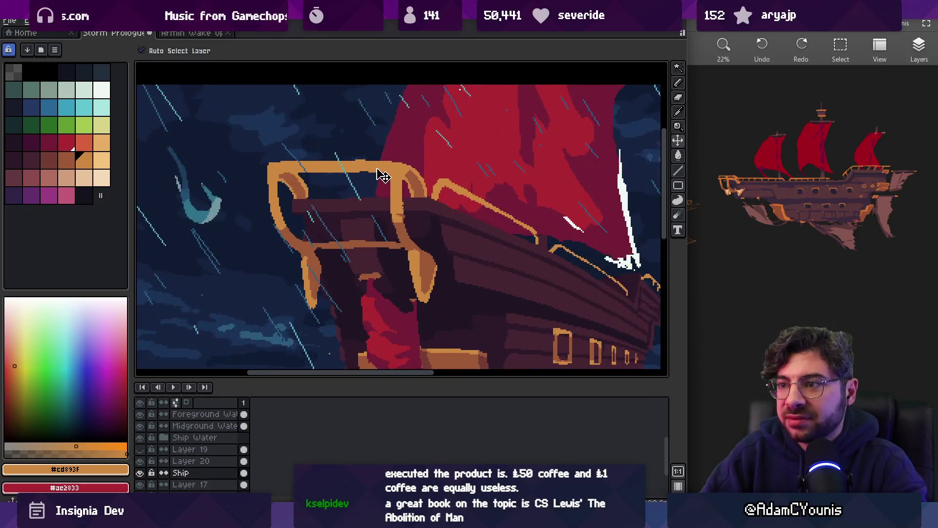
key(b)
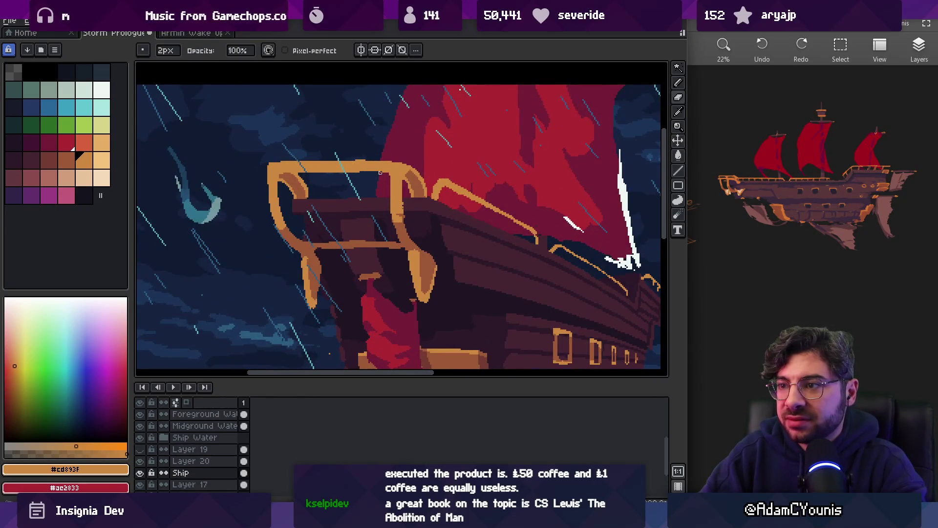
scroll(400, 147, down, 3)
scroll(386, 149, up, 4)
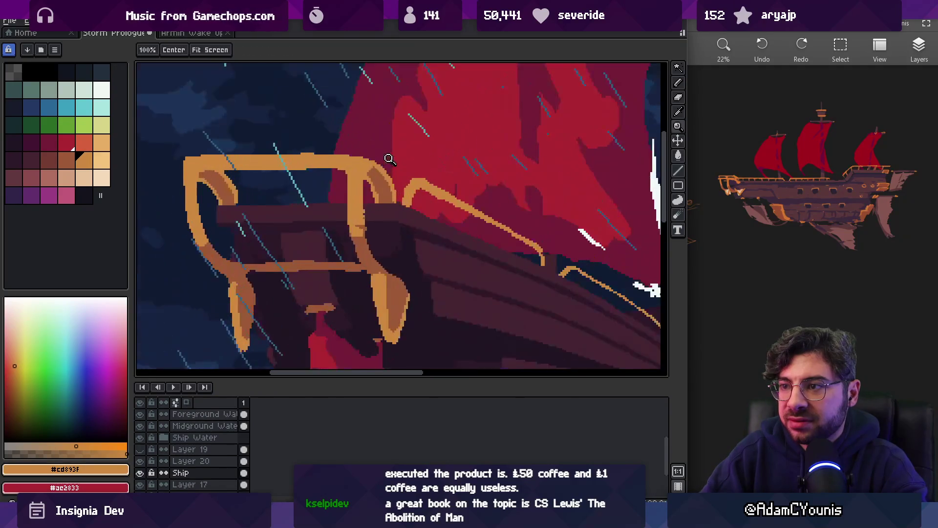
key(v)
key(b)
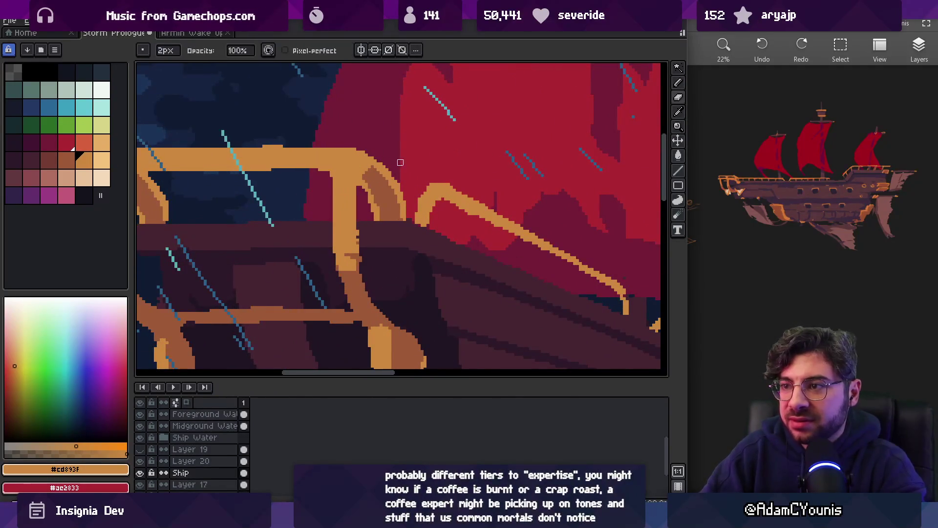
- Add #9d5a37 brown shading pixels at the arch's lower right
key(alt)
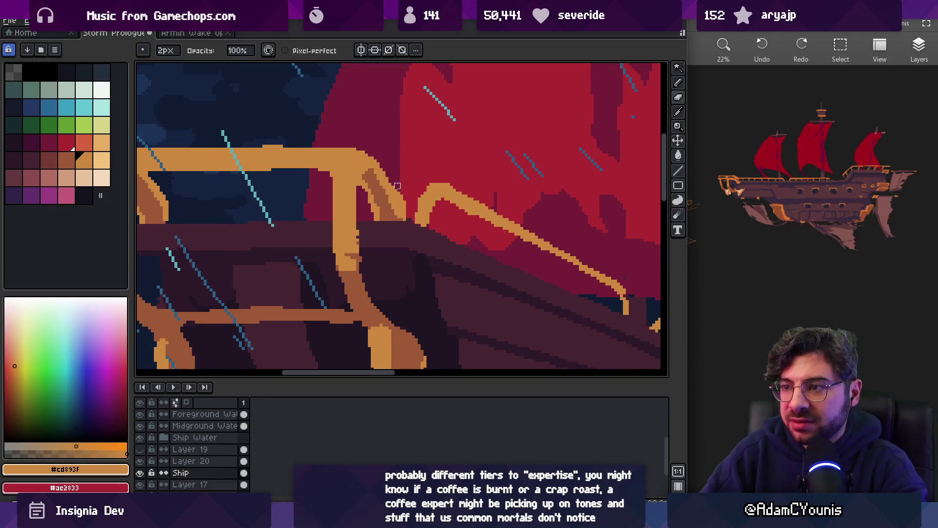
alt+click(394, 200)
alt+click(364, 169)
alt+click(376, 211)
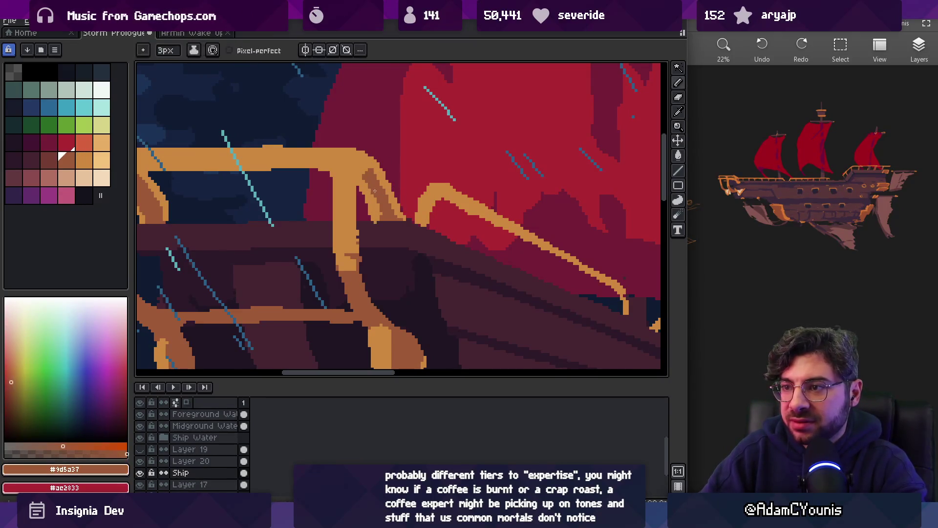
click(405, 216)
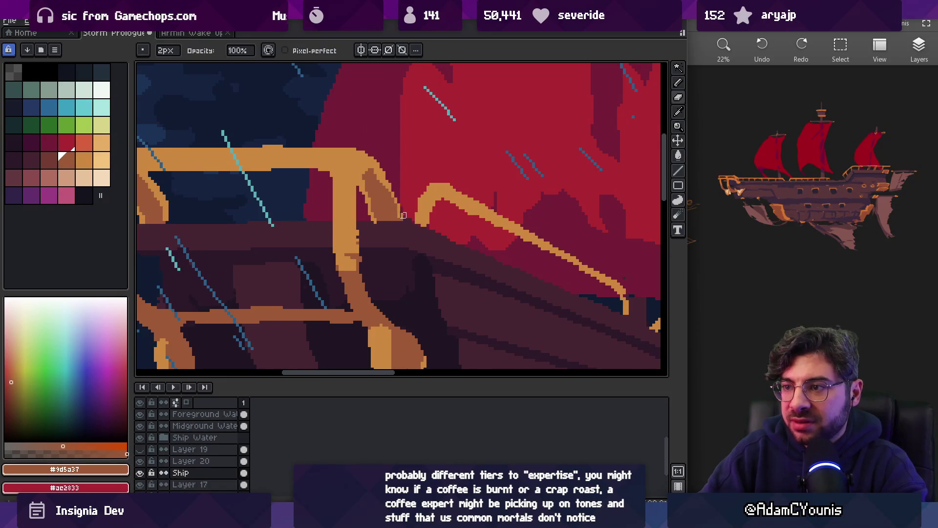
alt+click(379, 170)
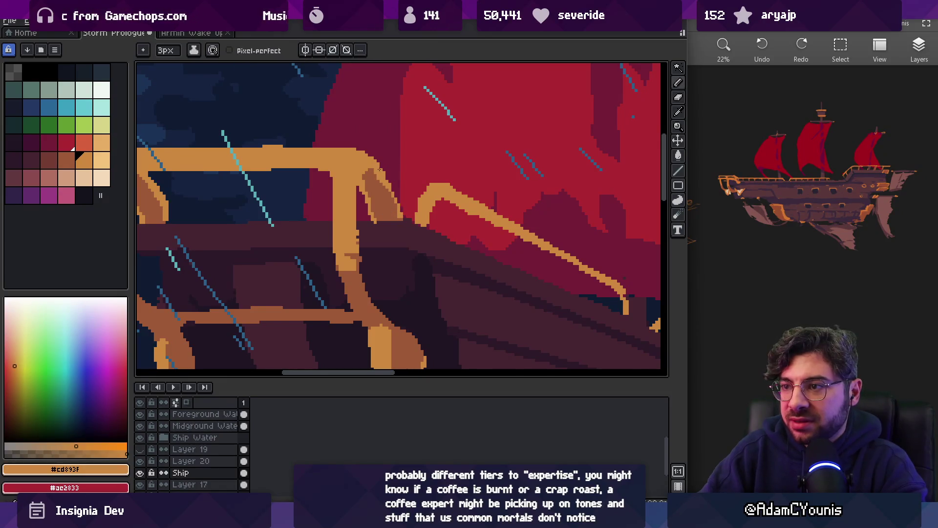
alt+click(392, 210)
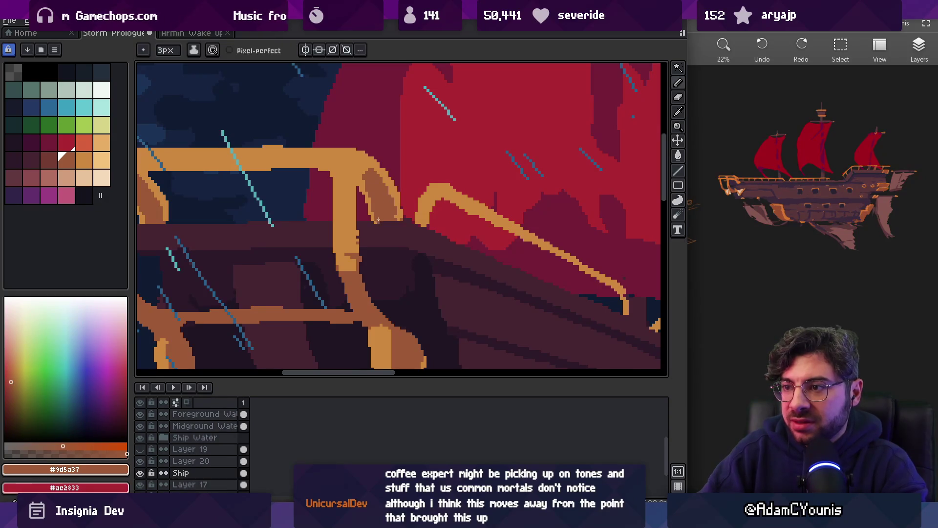
- Pick the arch orange #cd893f and pan to show more above the railing
scroll(386, 205, down, 3)
scroll(386, 191, up, 3)
alt+click(382, 187)
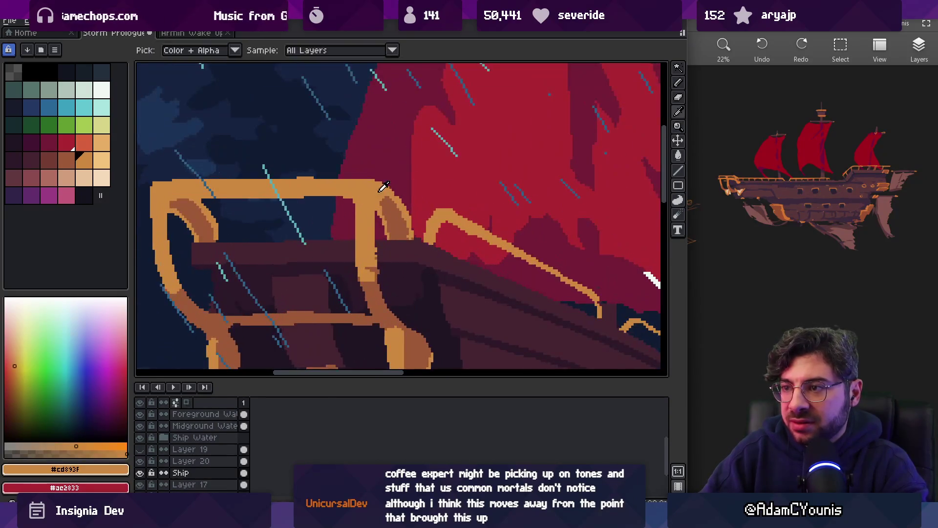
key(e)
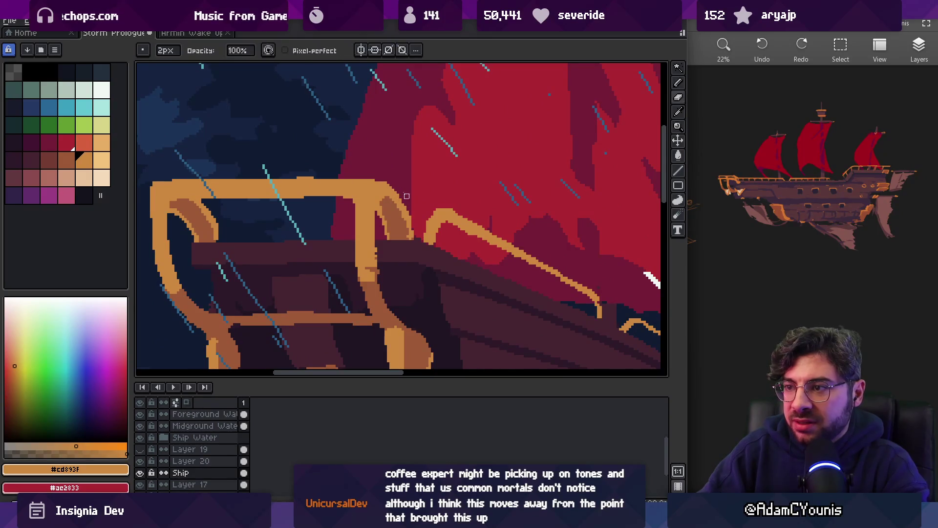
scroll(412, 191, left, 2)
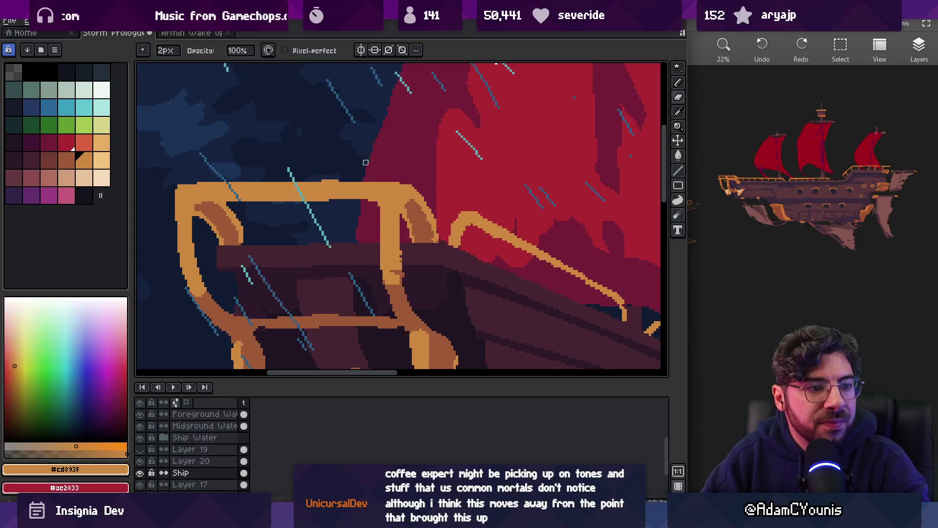
key(space)
drag(383, 204, 383, 211)
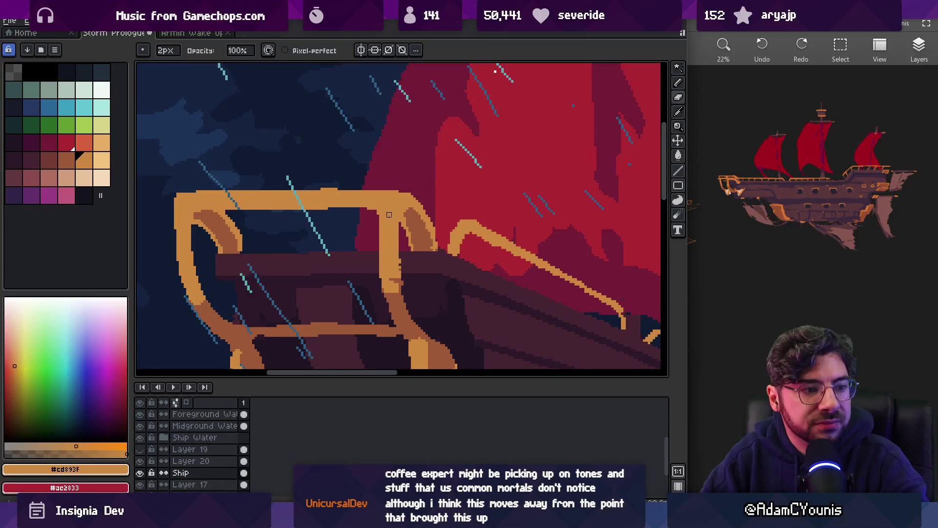
- Fill in the top of the railing so it is flat
key(z)
scroll(384, 200, down, 3)
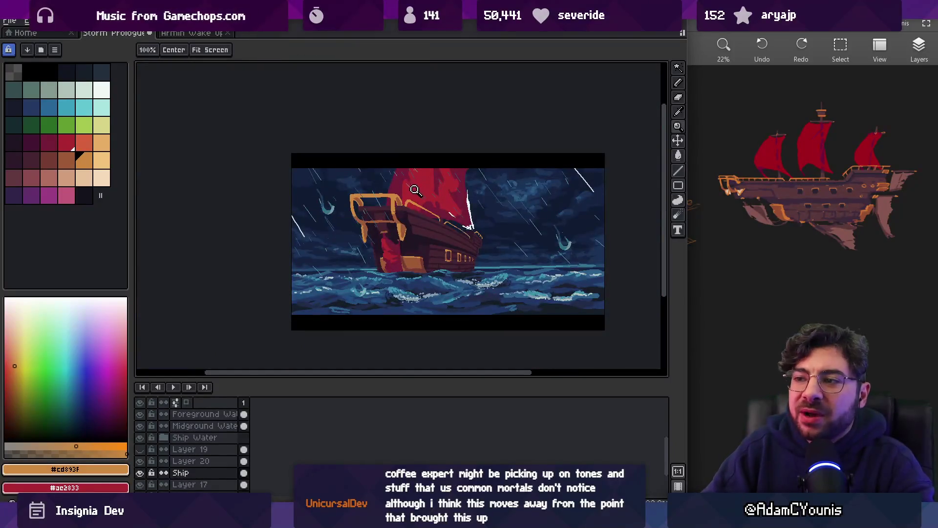
scroll(391, 190, up, 1)
scroll(391, 190, up, 3)
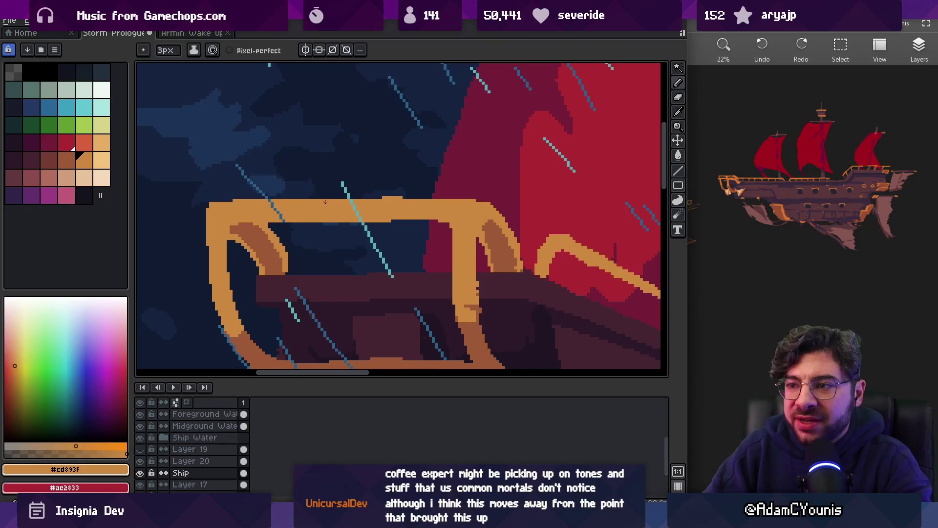
drag(325, 197, 462, 198)
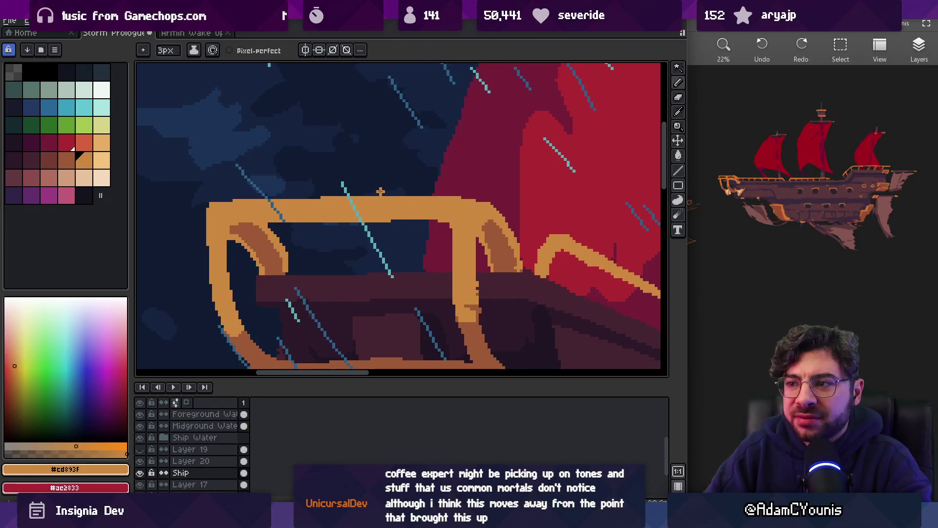
key(b)
- Zoom out and shift the view to reveal more of the ship to the right
key(z)
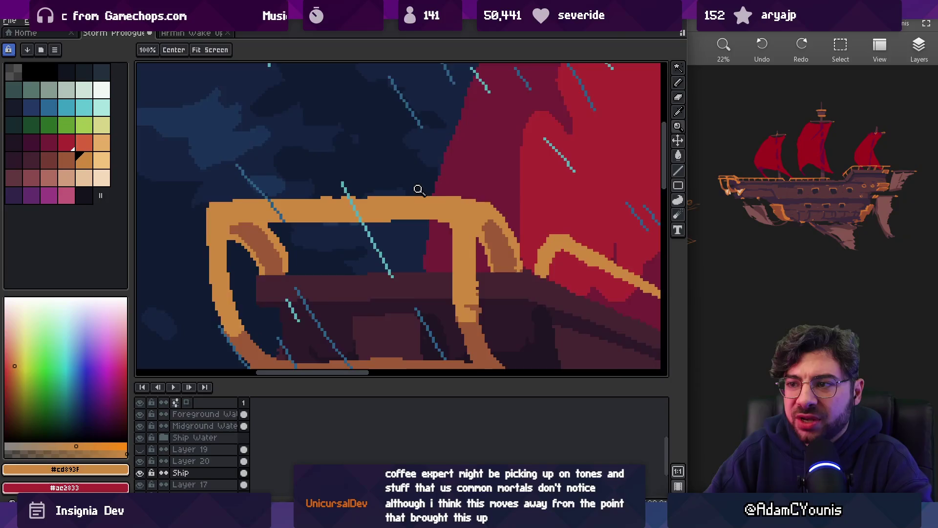
scroll(417, 189, down, 3)
scroll(419, 190, up, 3)
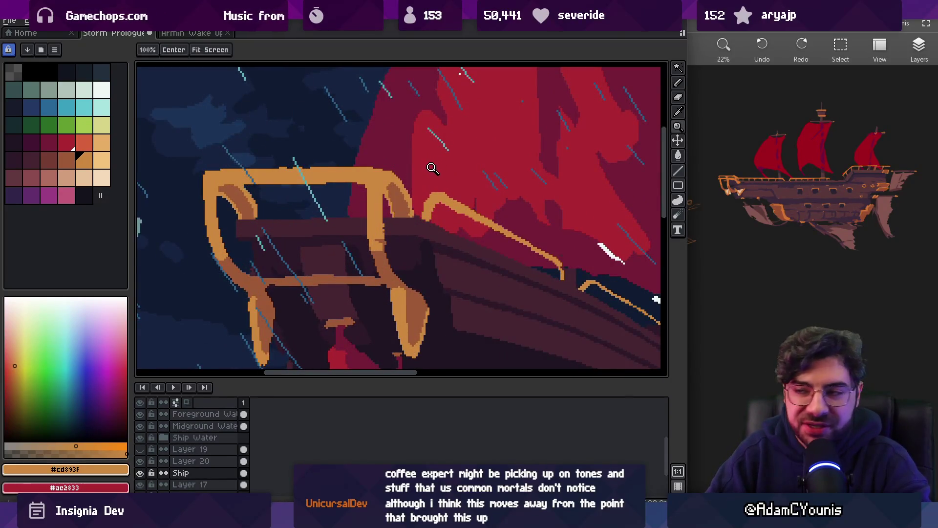
key(b)
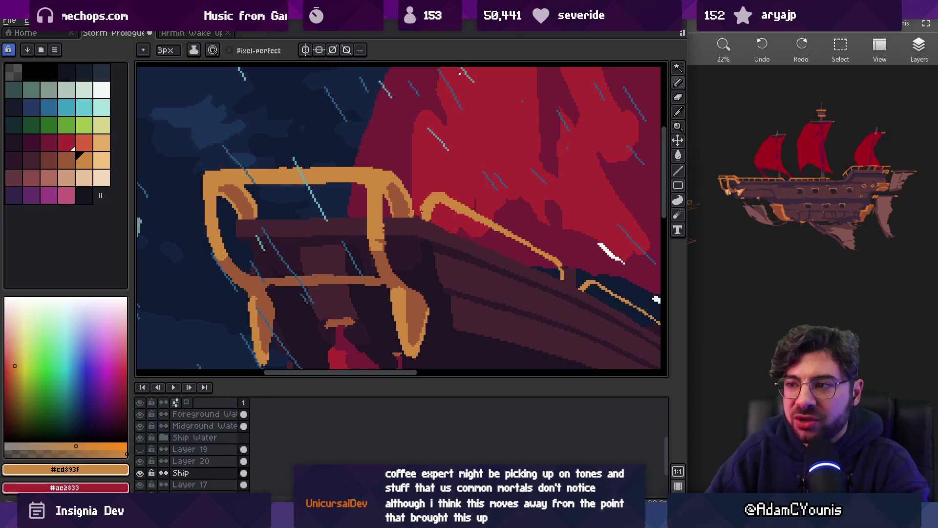
drag(445, 197, 387, 193)
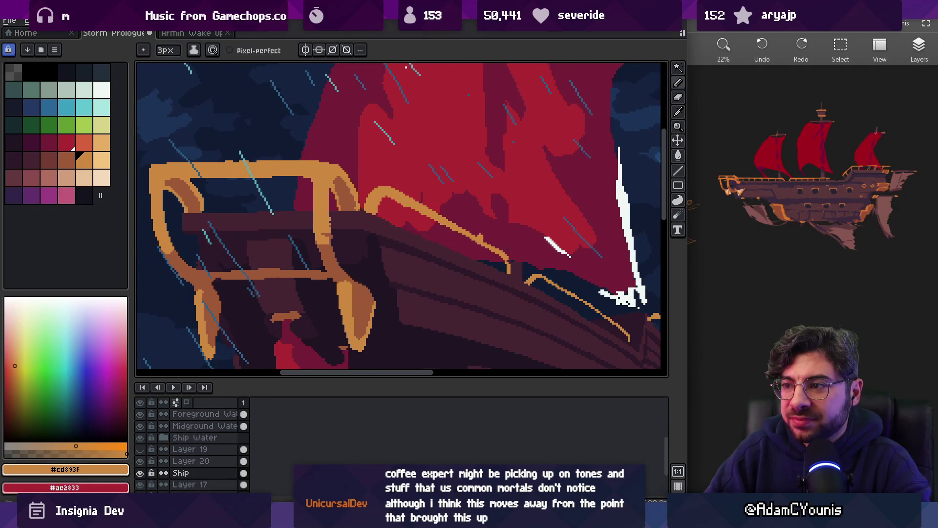
scroll(479, 237, down, 3)
scroll(403, 209, up, 5)
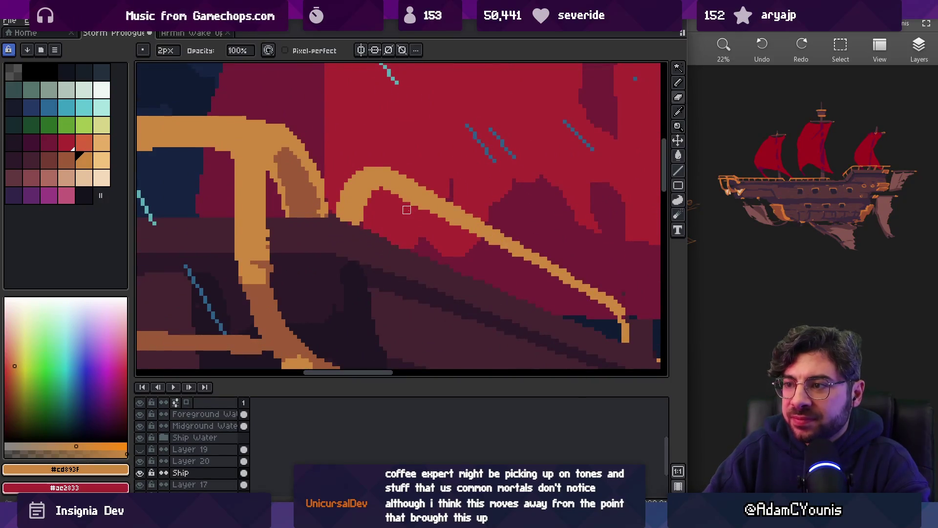
- Draw a thin 1px darker-brown shading line along the railing's top
alt+click(398, 180)
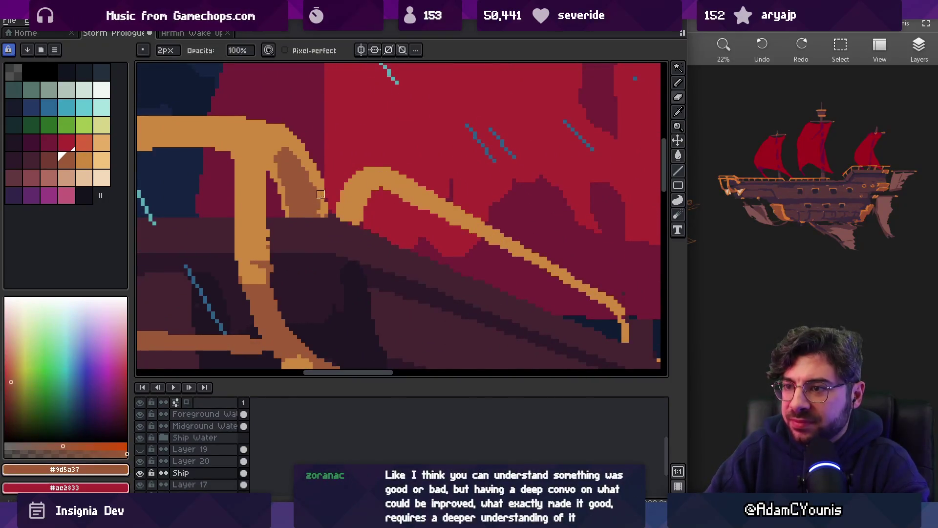
drag(410, 195, 372, 189)
key(minus)
key(minus)
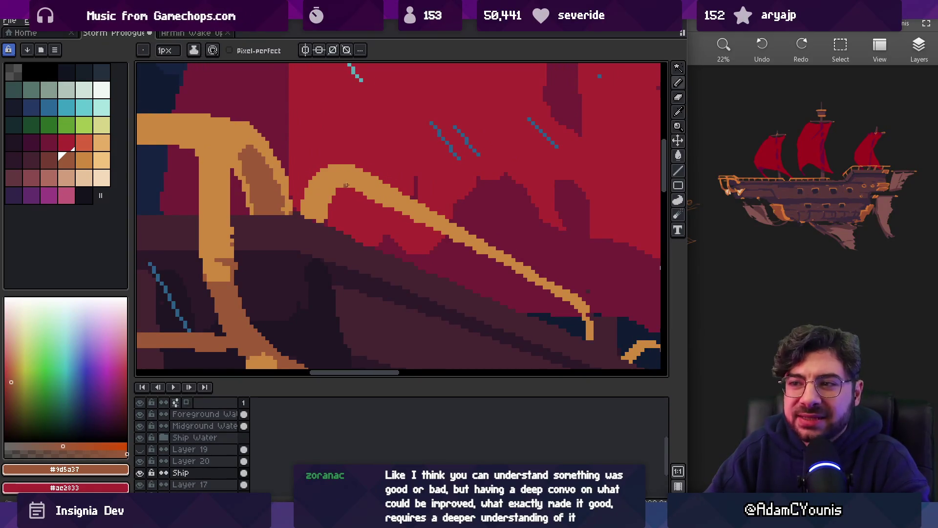
shift+click(574, 305)
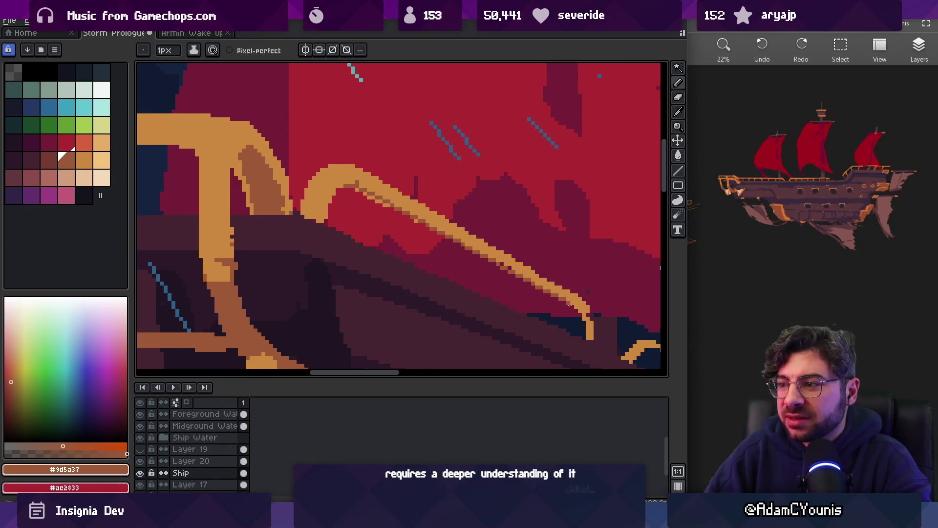
click(361, 189)
shift+click(578, 308)
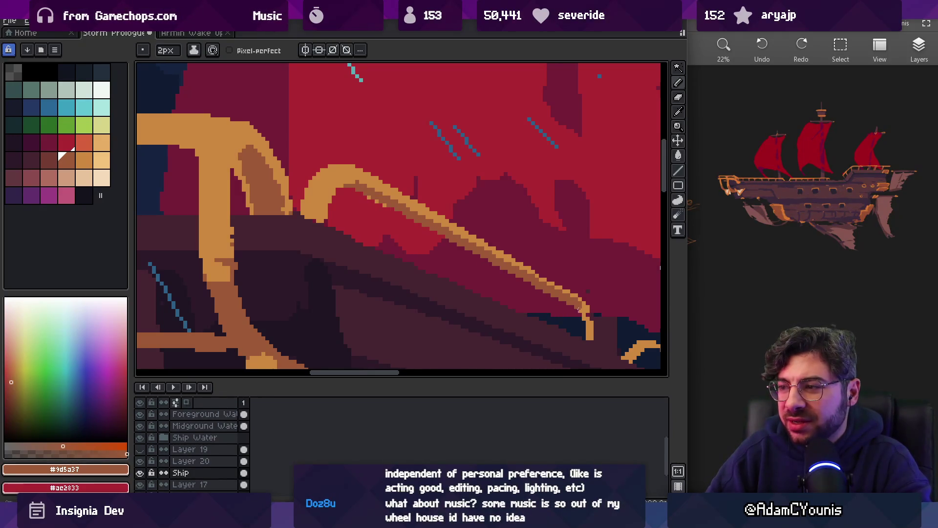
key(e)
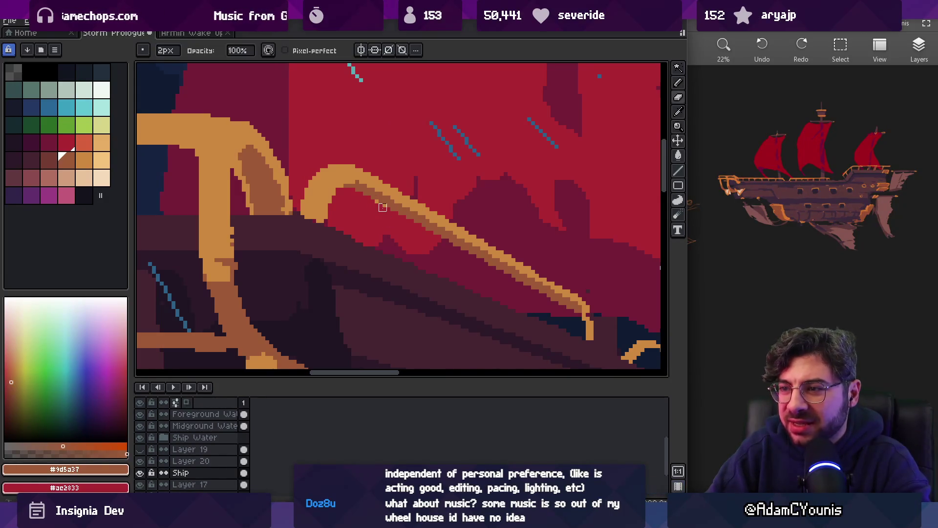
key(b)
- Pick the railing's light orange and move the view across the railing and sail
scroll(446, 239, right, 3)
alt+click(517, 290)
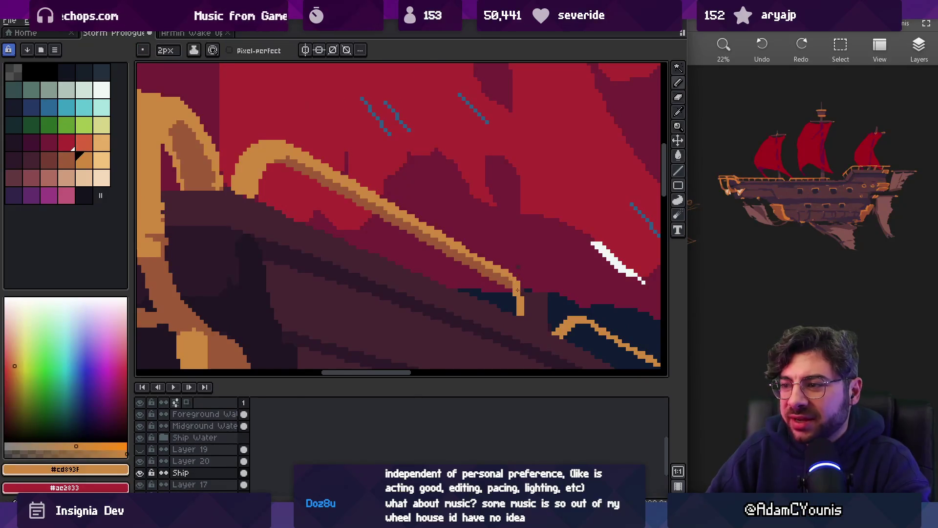
key(z)
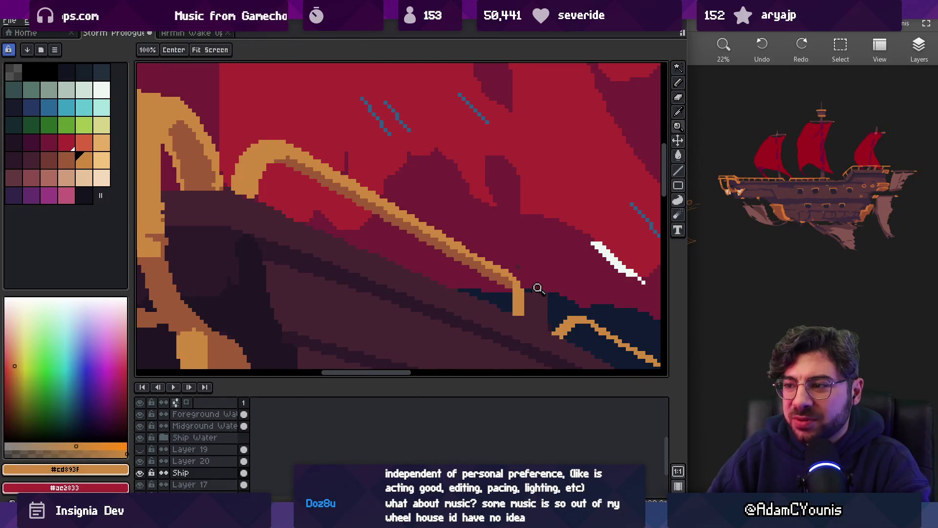
scroll(535, 283, down, 3)
scroll(546, 271, up, 2)
mouse_move(546, 271)
mouse_down()
mouse_move(452, 215)
mouse_move(416, 223)
mouse_up()
scroll(416, 223, up, 1)
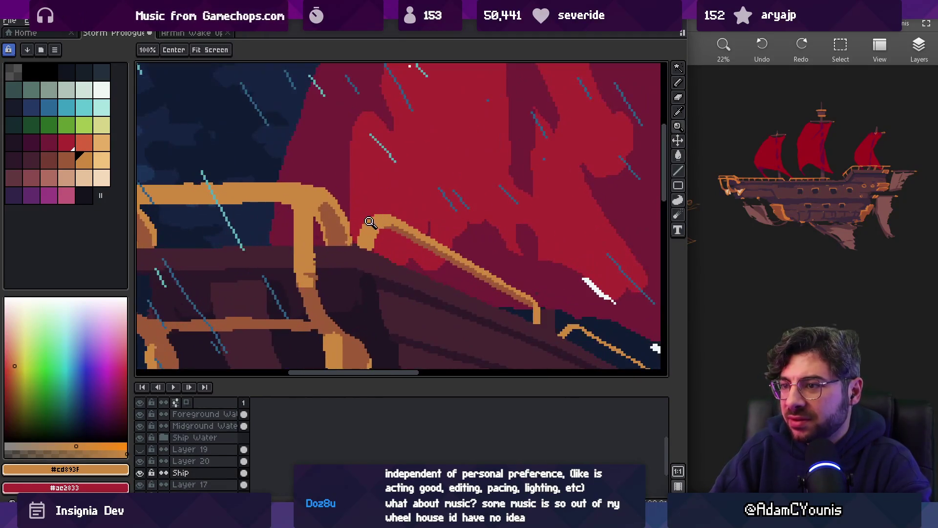
key(b)
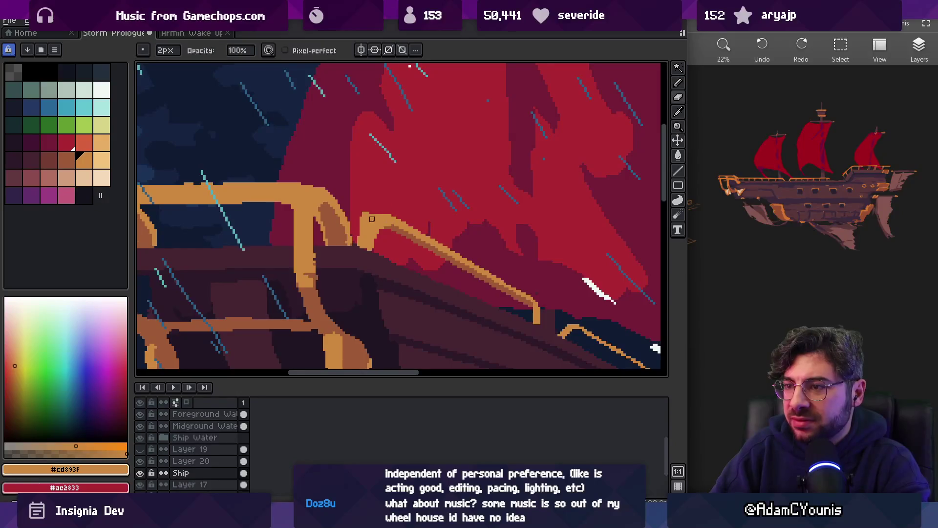
- Extend the orange railing post a few pixels upward
key(i)
scroll(518, 273, down, 1)
key(b)
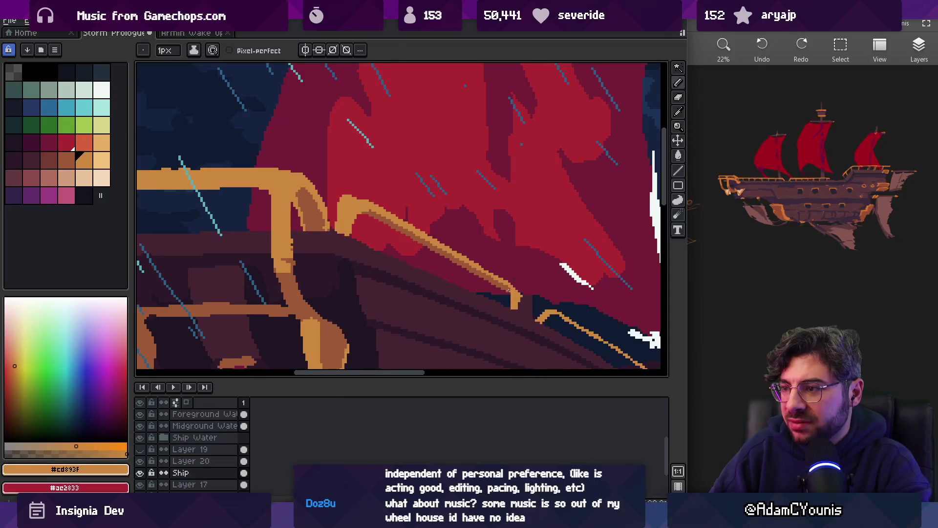
key(i)
key(b)
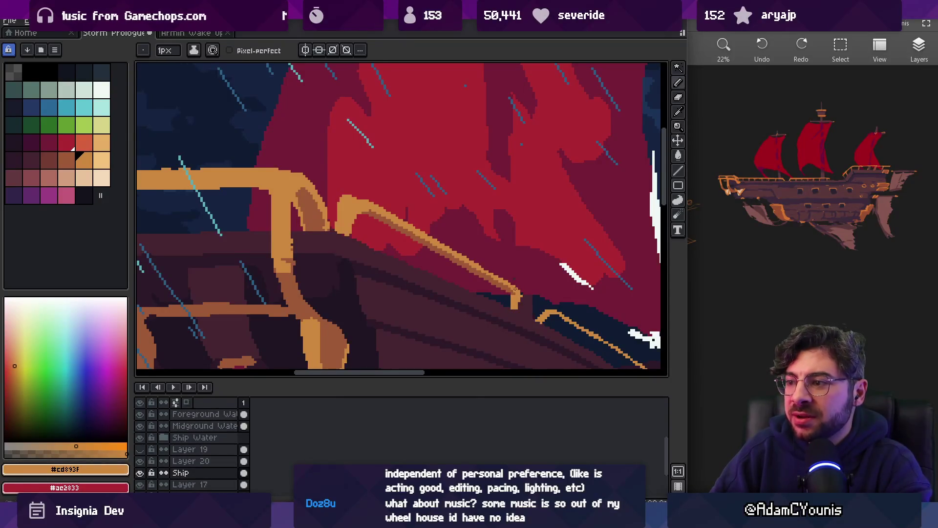
key(z)
scroll(491, 228, down, 5)
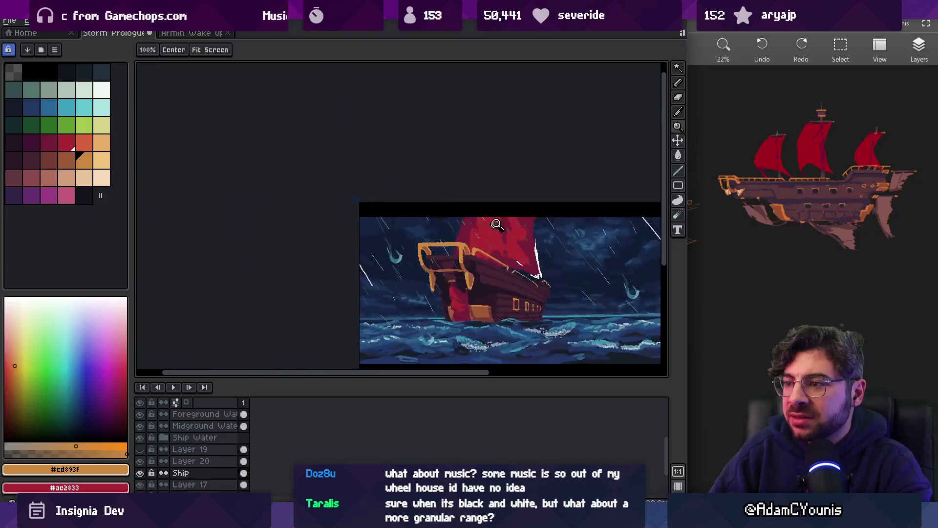
scroll(520, 274, up, 5)
key(b)
mouse_move(478, 270)
mouse_down()
mouse_move(473, 253)
mouse_move(497, 258)
mouse_move(432, 229)
mouse_up()
- Shade the stern rail frame's inner edge with a 2px darker-brown pencil
key(z)
scroll(440, 215, down, 5)
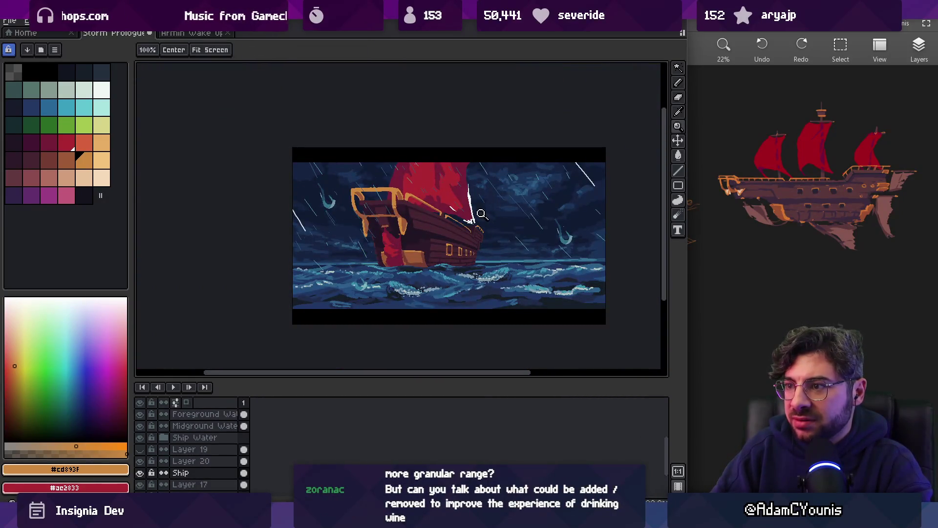
scroll(401, 190, up, 3)
key(b)
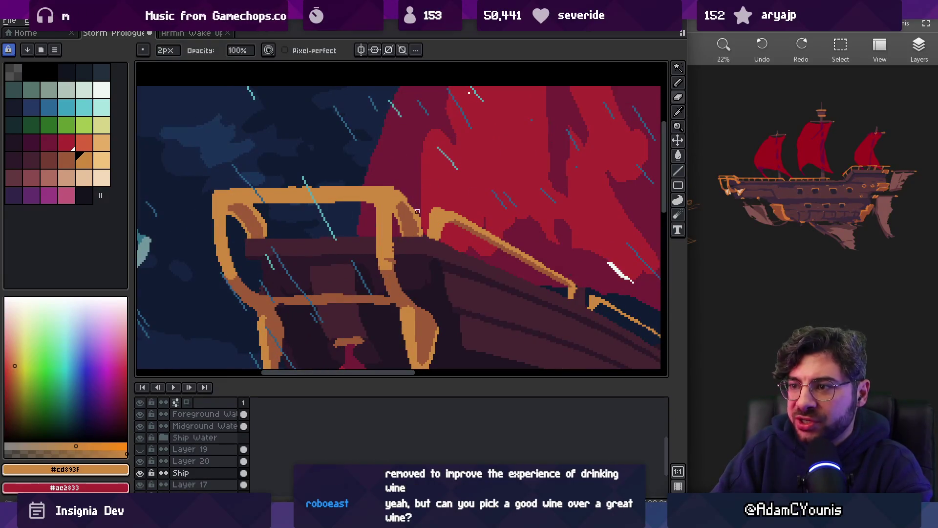
key(e)
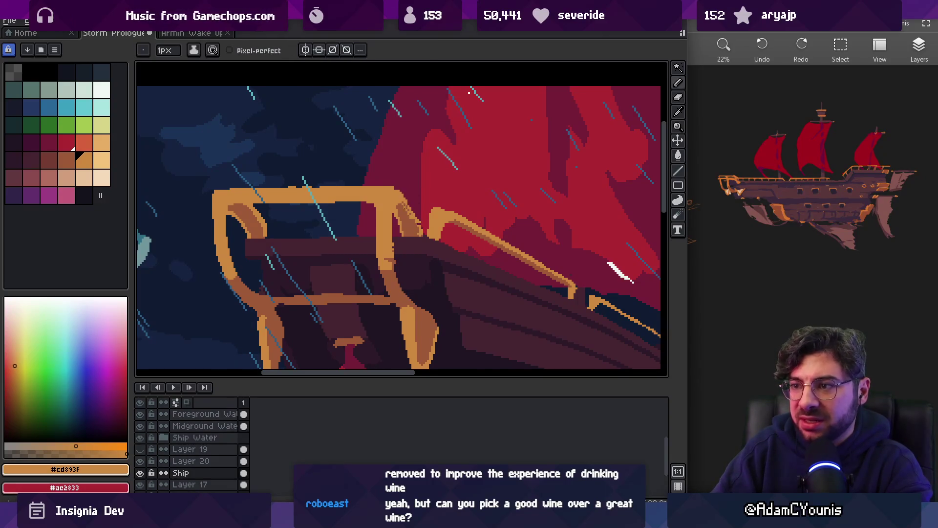
key(plus)
alt+click(402, 219)
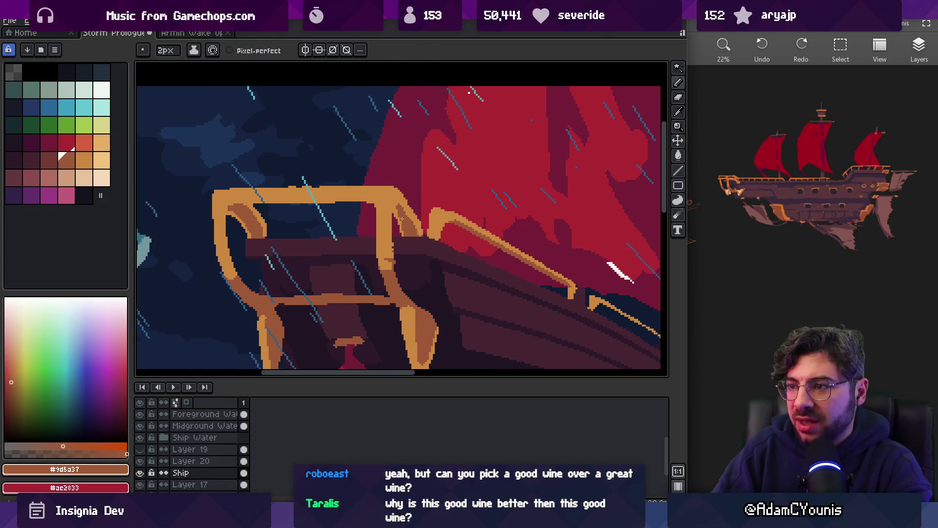
drag(320, 211, 351, 230)
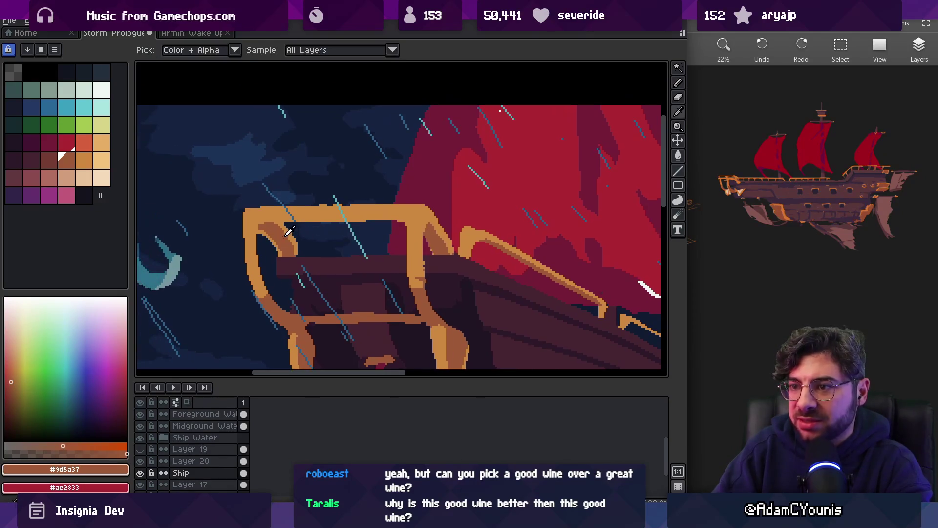
drag(295, 250, 287, 227)
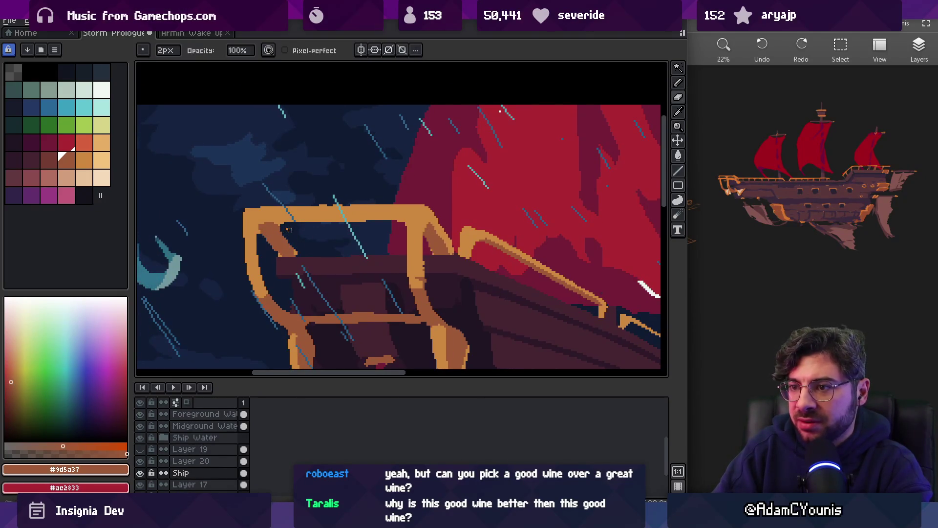
- Zoom out to review the stern railing and sail
key(e)
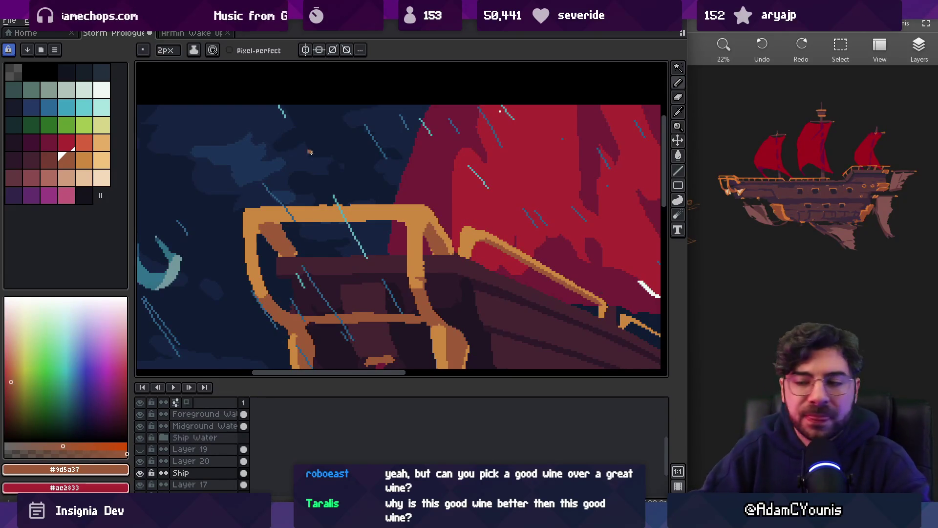
key(z)
scroll(358, 188, down, 4)
scroll(362, 196, up, 5)
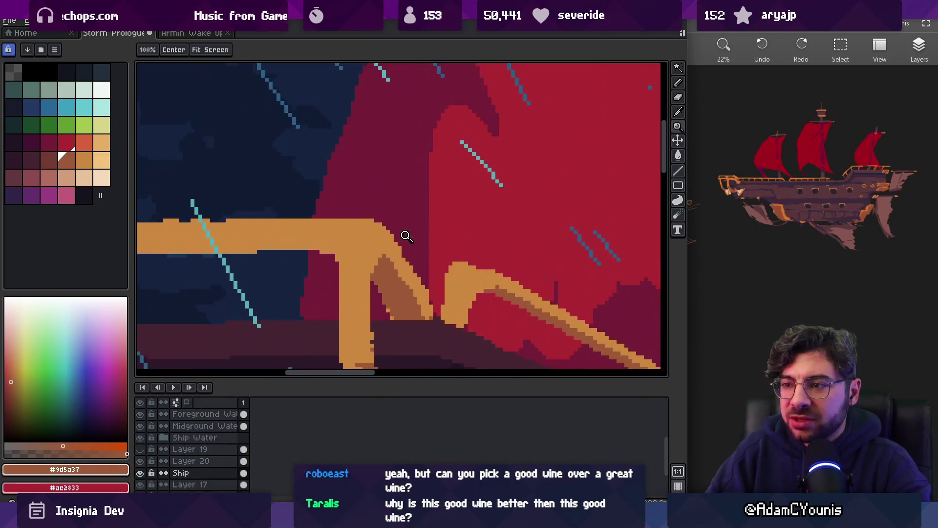
key(b)
key(z)
scroll(397, 188, down, 3)
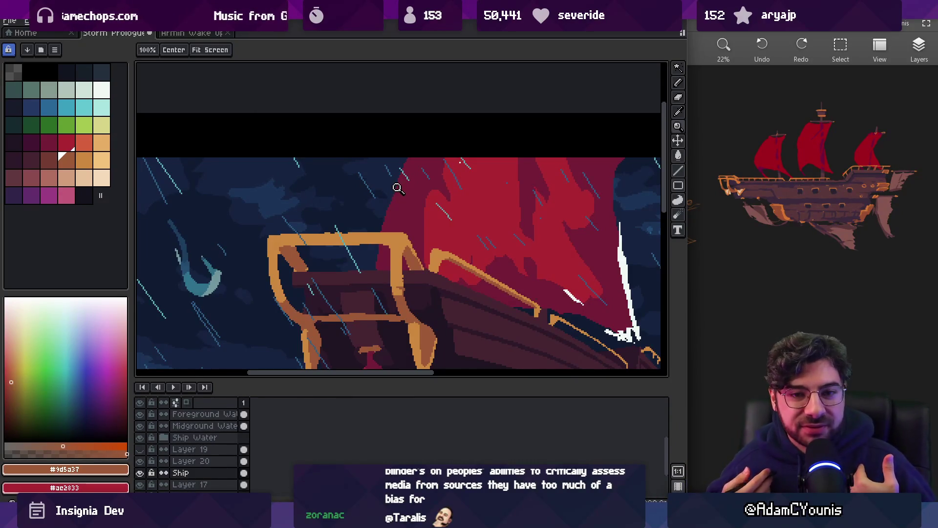
scroll(425, 225, down, 3)
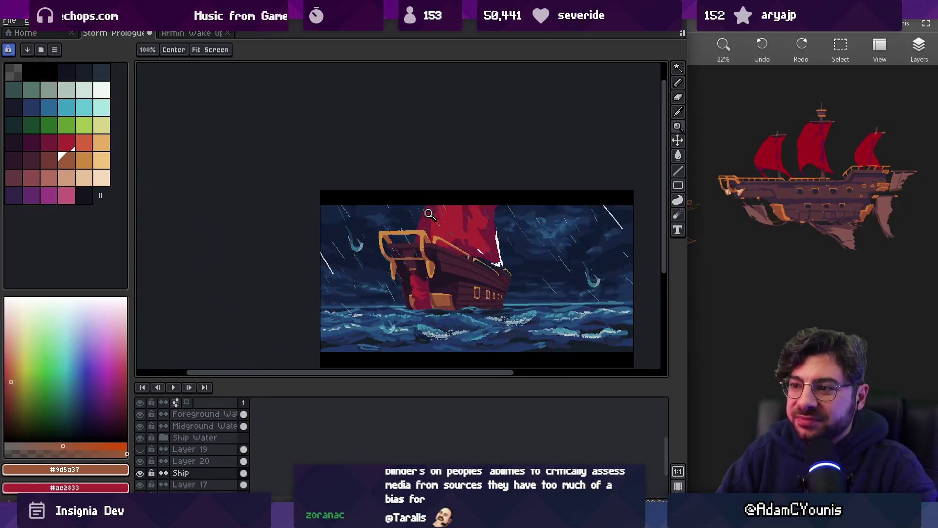
- Sample the railing's light orange and zoom out to view the whole ship
scroll(444, 235, up, 2)
scroll(447, 237, up, 3)
key(b)
alt+click(478, 225)
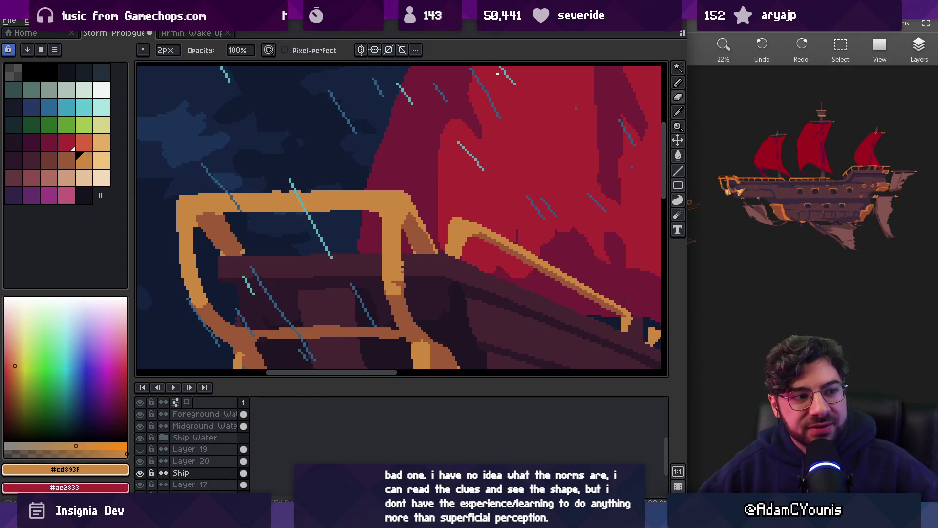
key(z)
scroll(413, 146, down, 2)
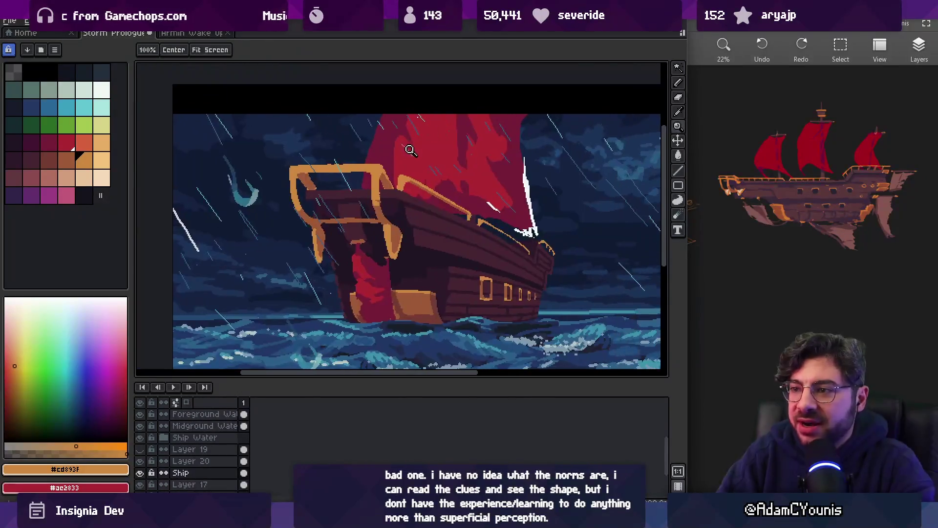
scroll(415, 161, up, 5)
- Redraw the diagonal railing line in light orange, redoing the first stroke more cleanly
key(b)
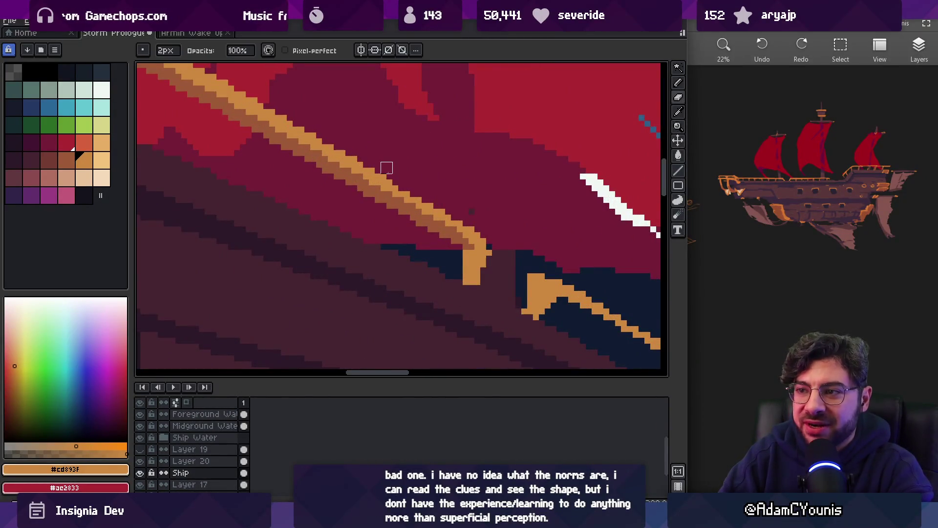
key(z)
scroll(396, 176, down, 2)
scroll(391, 210, up, 1)
key(b)
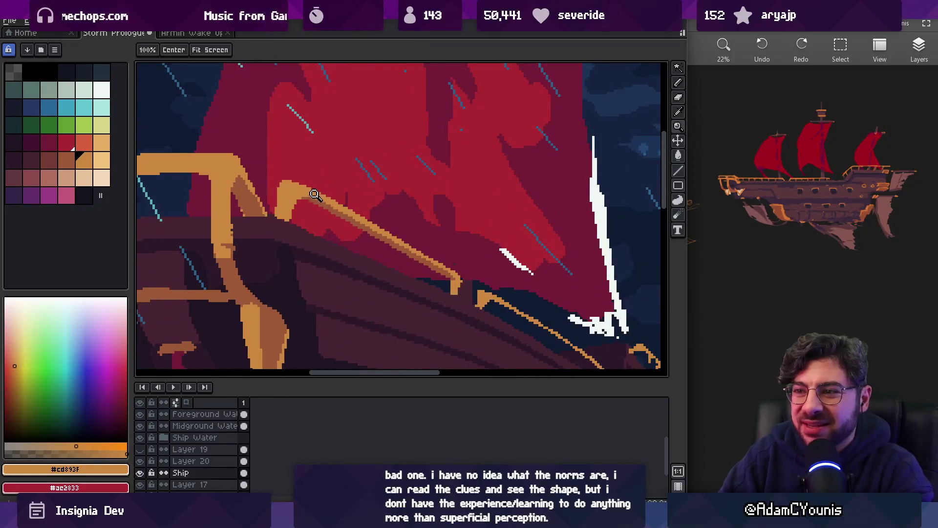
drag(313, 197, 448, 273)
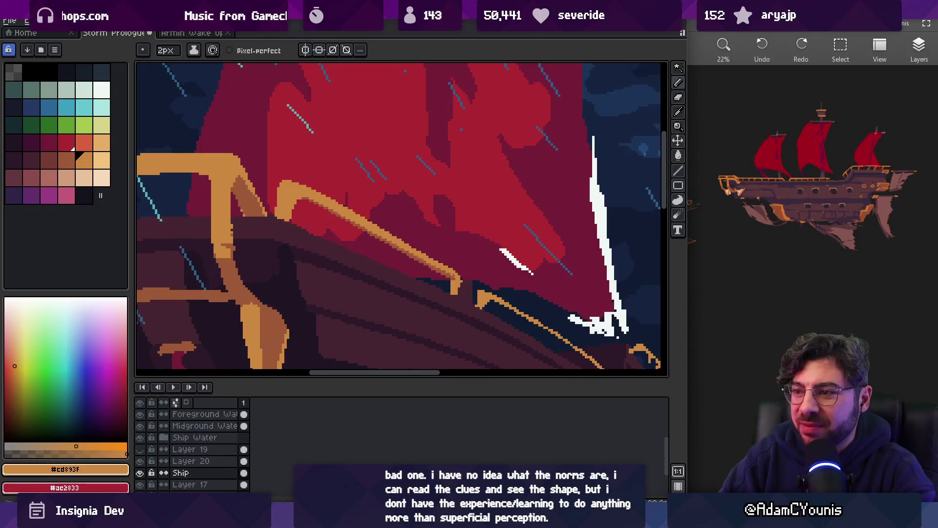
key(ctrl+z)
drag(451, 273, 306, 191)
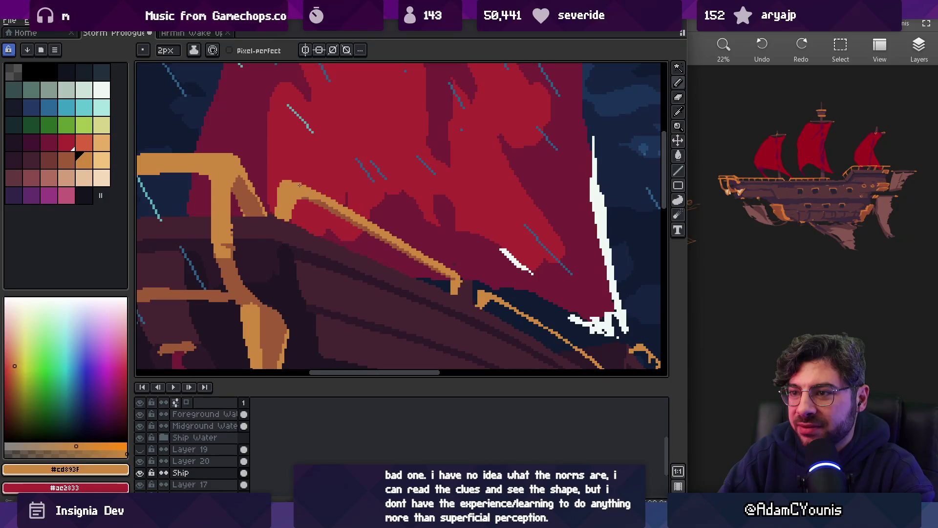
- Lasso-select the lower end of the railing, then clear the selection
scroll(342, 190, down, 4)
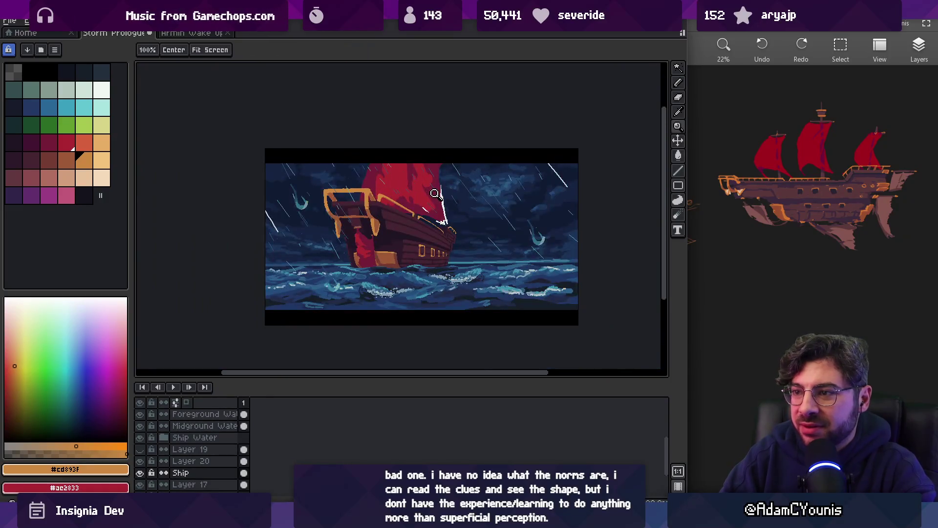
scroll(436, 192, up, 5)
key(q)
mouse_move(361, 191)
mouse_down()
mouse_move(398, 239)
mouse_move(349, 177)
mouse_up()
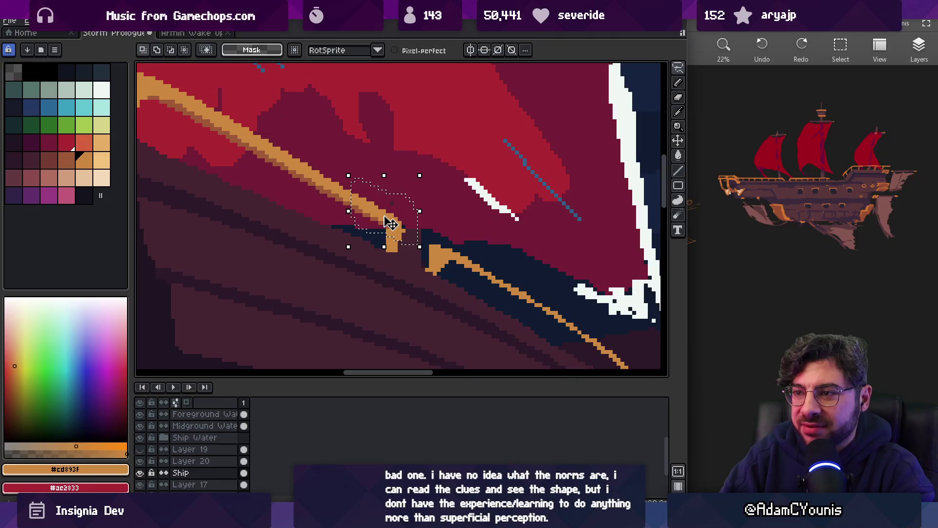
key(b)
key(ctrl+d)
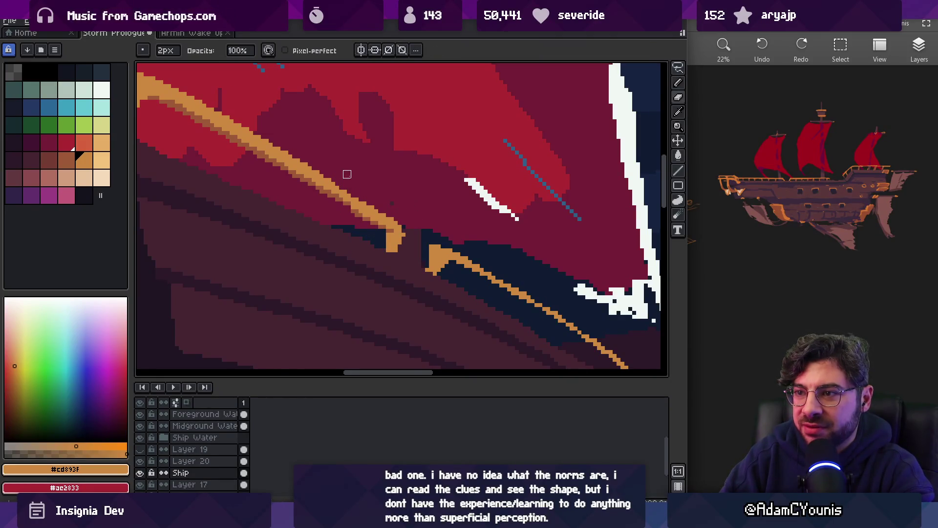
- Eyedrop the darker railing brown #9d5a37 as the drawing colour
scroll(392, 184, down, 3)
scroll(390, 193, up, 4)
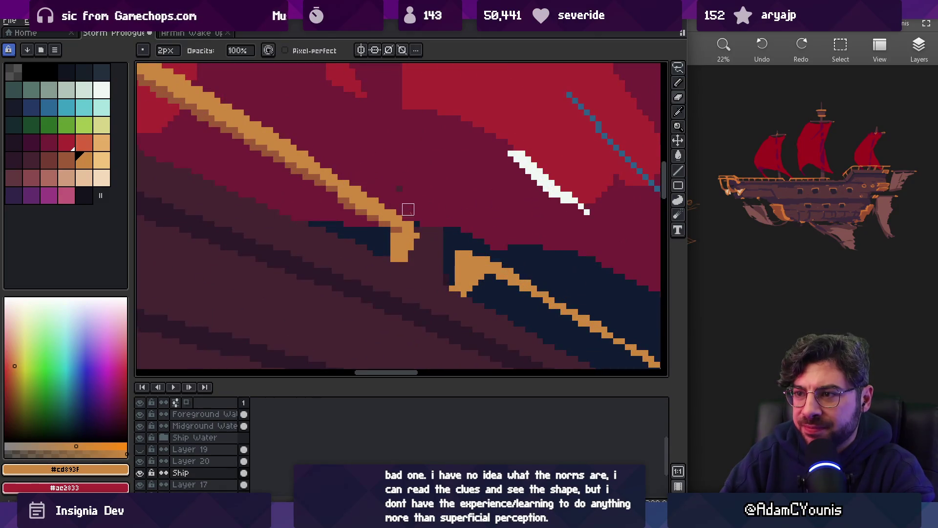
key(i)
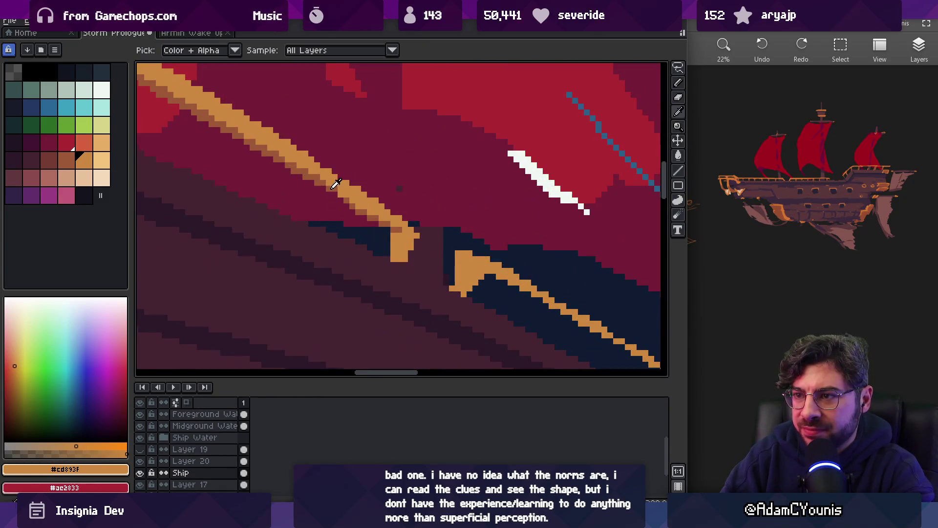
click(333, 187)
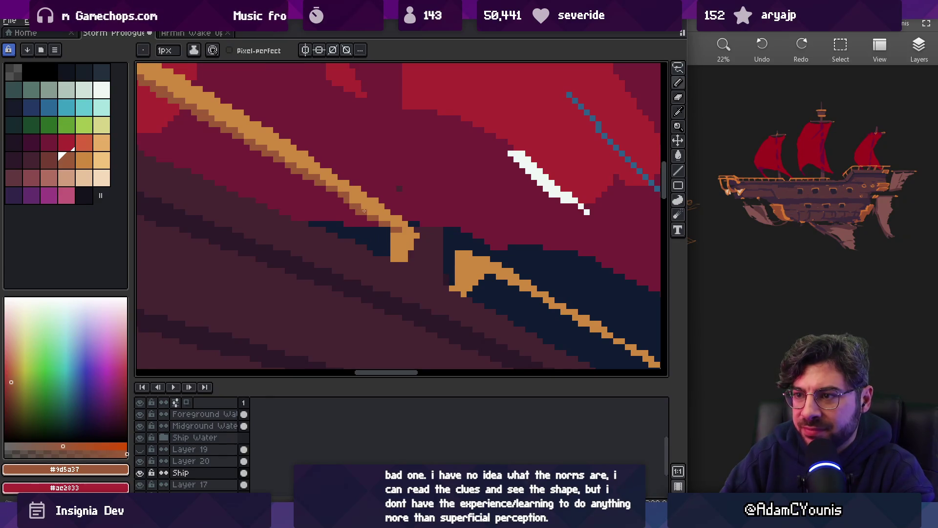
scroll(389, 233, down, 5)
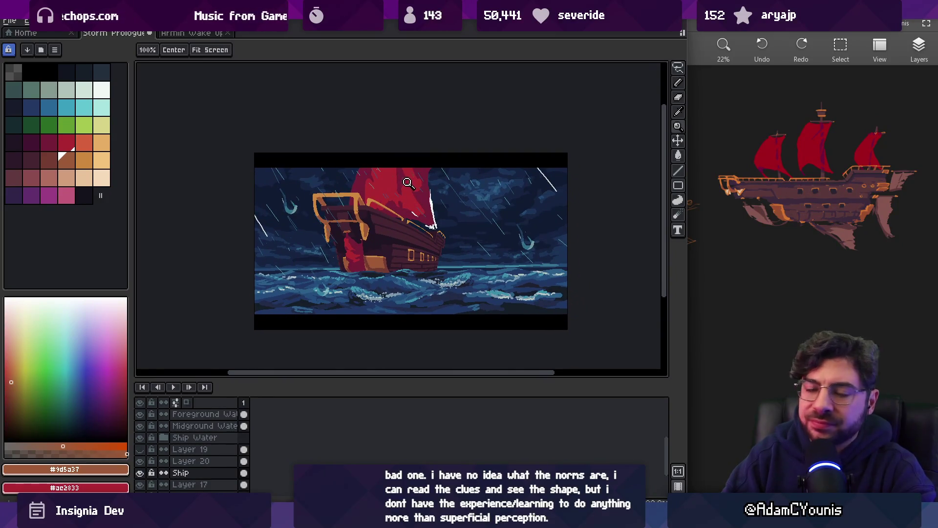
drag(402, 231, 387, 222)
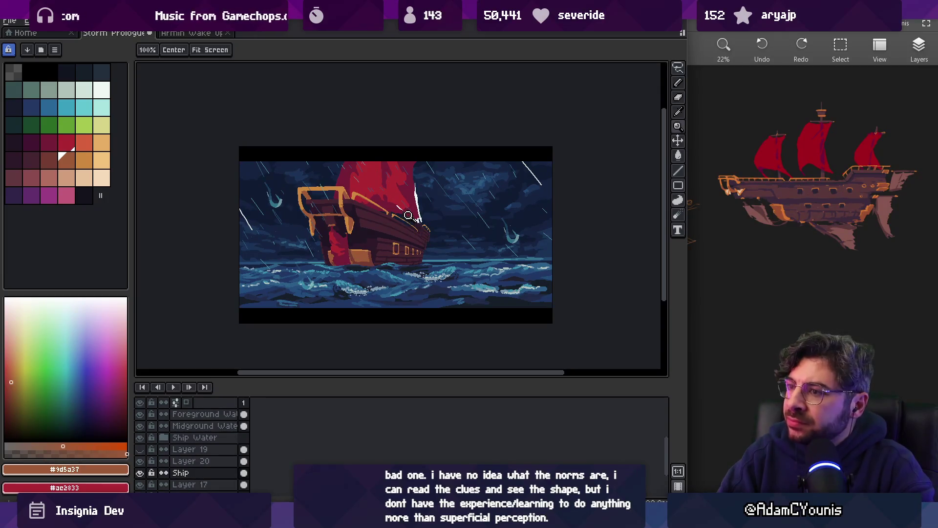
scroll(412, 218, up, 3)
drag(398, 259, 375, 207)
- Erase the two white streaks along the sail's right edge with the 8px Eraser
key(b)
key(e)
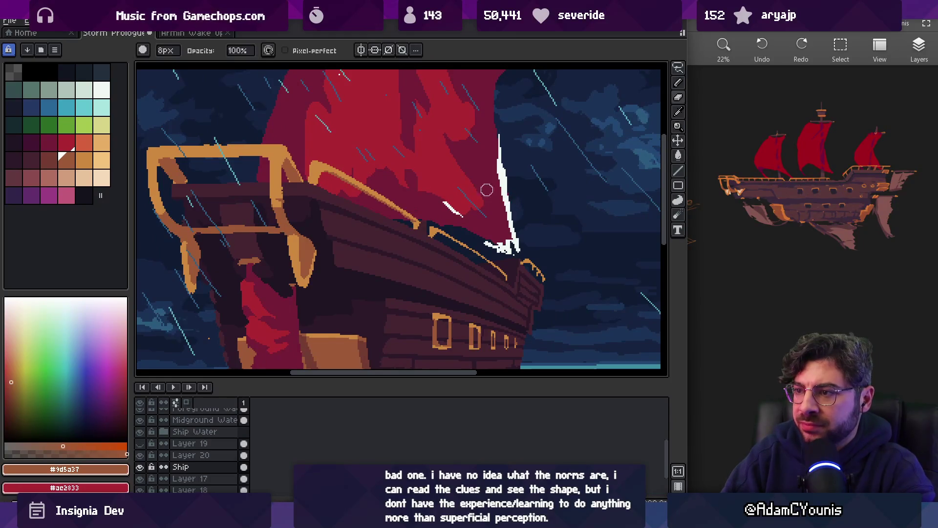
mouse_move(462, 214)
mouse_down()
mouse_move(445, 204)
mouse_move(523, 234)
mouse_move(502, 142)
mouse_up()
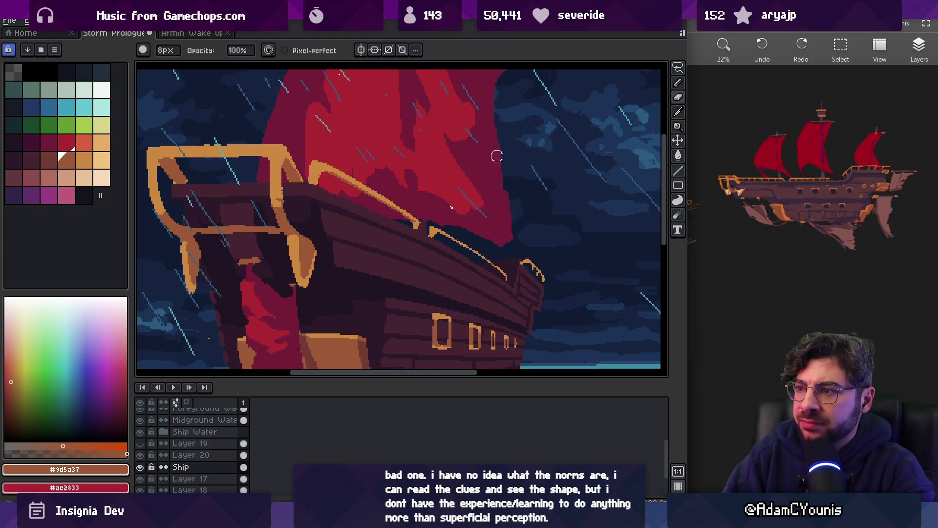
drag(423, 198, 400, 188)
key(z)
scroll(411, 210, down, 3)
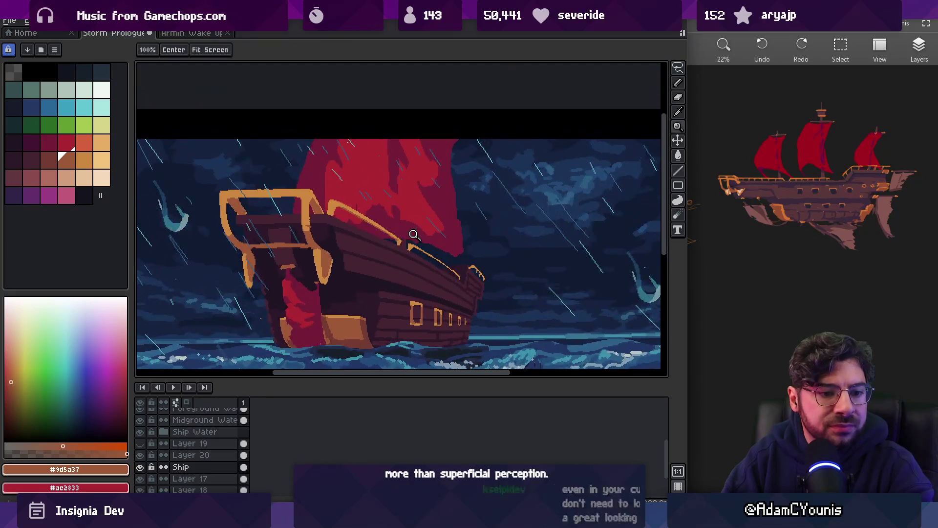
scroll(414, 235, up, 4)
scroll(401, 238, up, 2)
- Choose dark red #741c37 as the drawing colour and set the pencil to 2px
key(v)
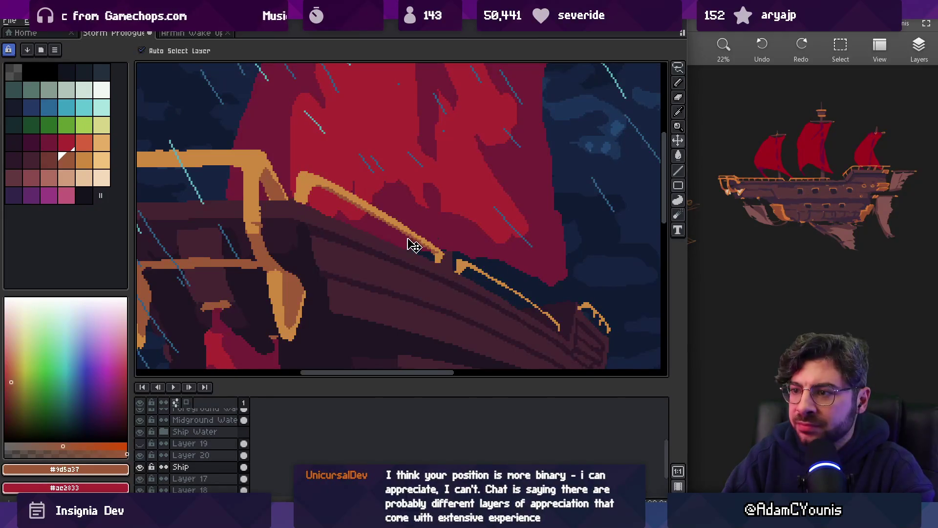
key(z)
scroll(415, 230, down, 1)
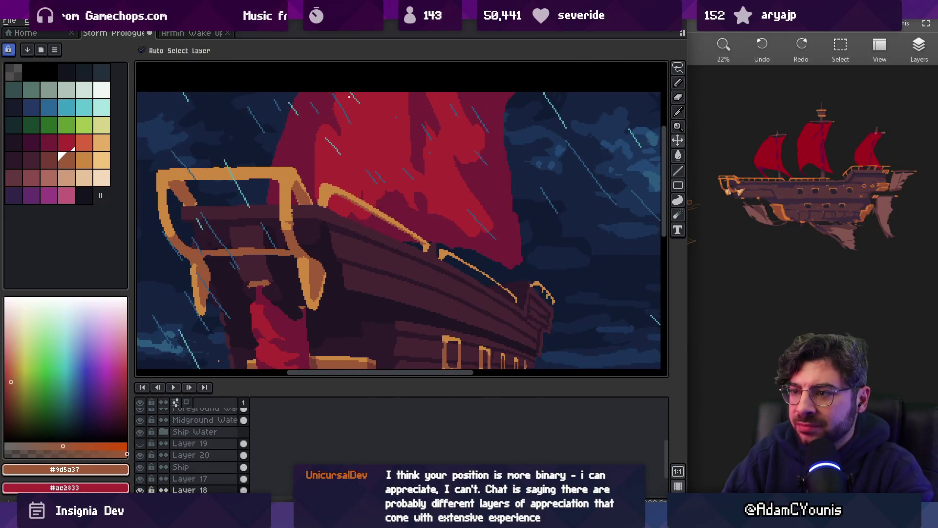
key(b)
key(minus)
key(minus)
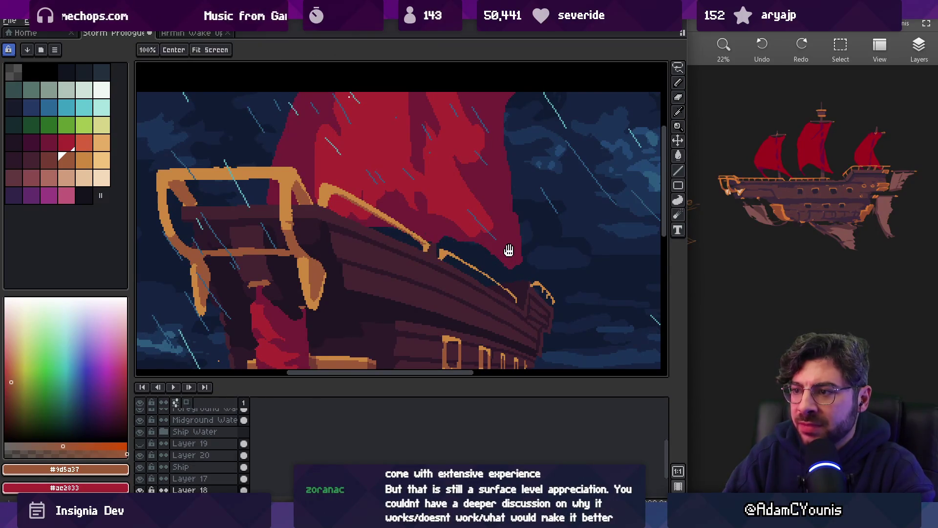
drag(507, 254, 479, 239)
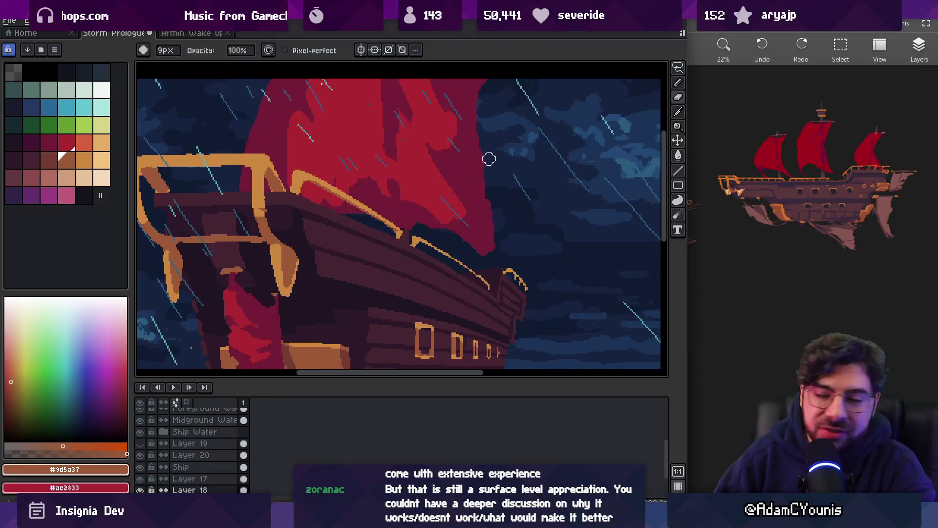
alt+click(479, 255)
key(plus)
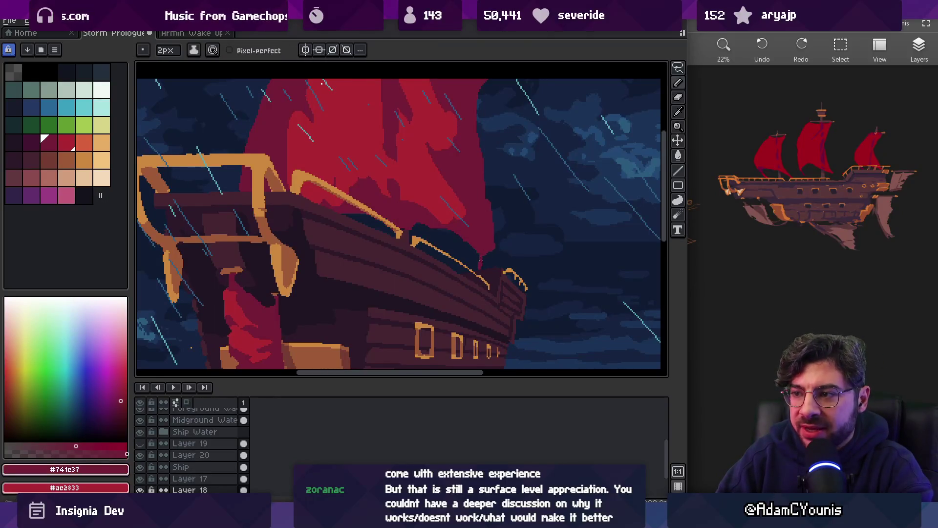
key(e)
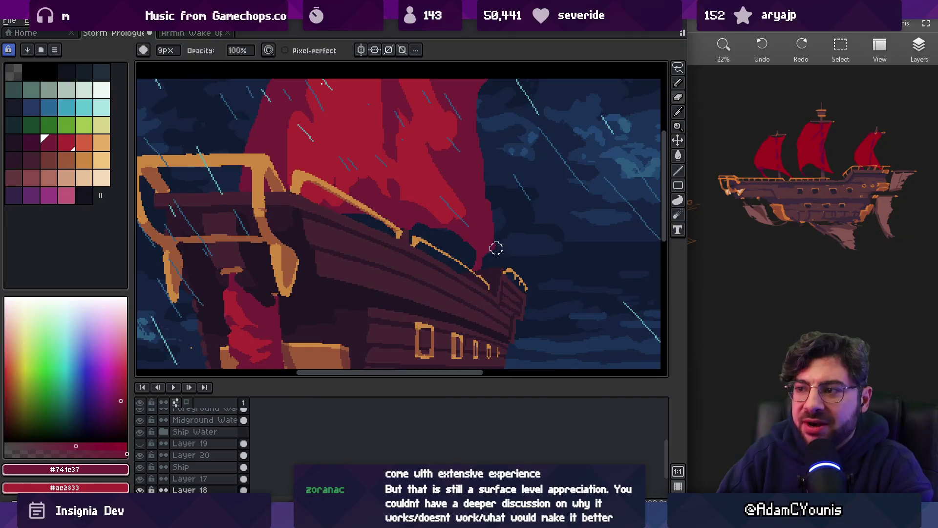
scroll(505, 188, down, 3)
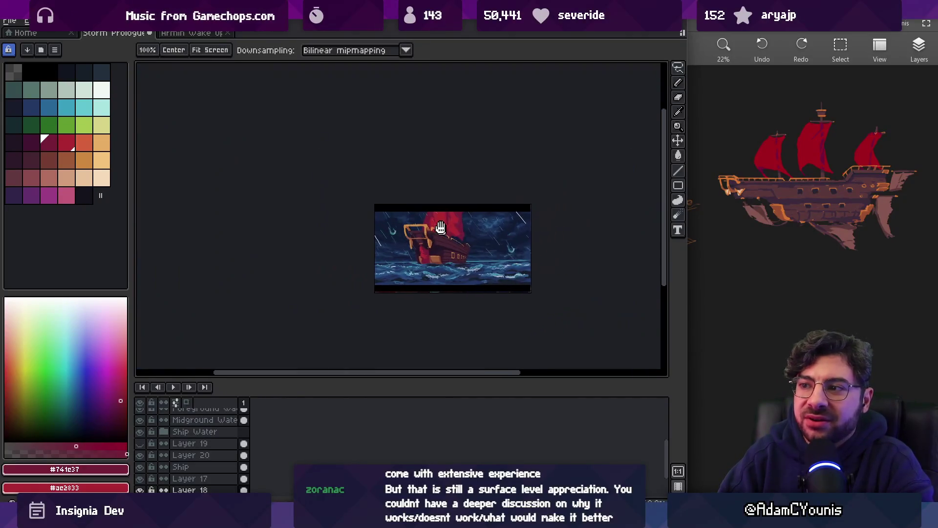
scroll(473, 239, up, 4)
key(space)
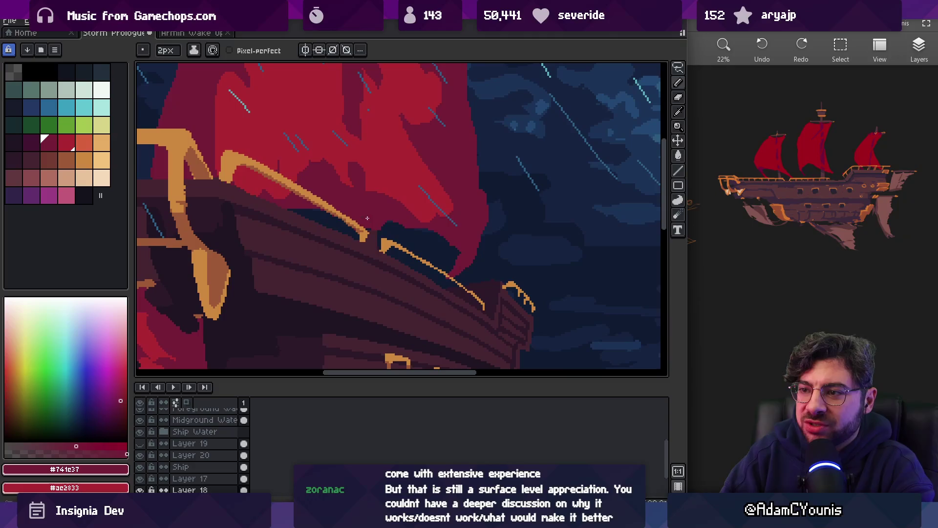
- Zoom in on the railing beneath the sail and rectangle-select a small patch there
key(z)
click(391, 209)
click(415, 220)
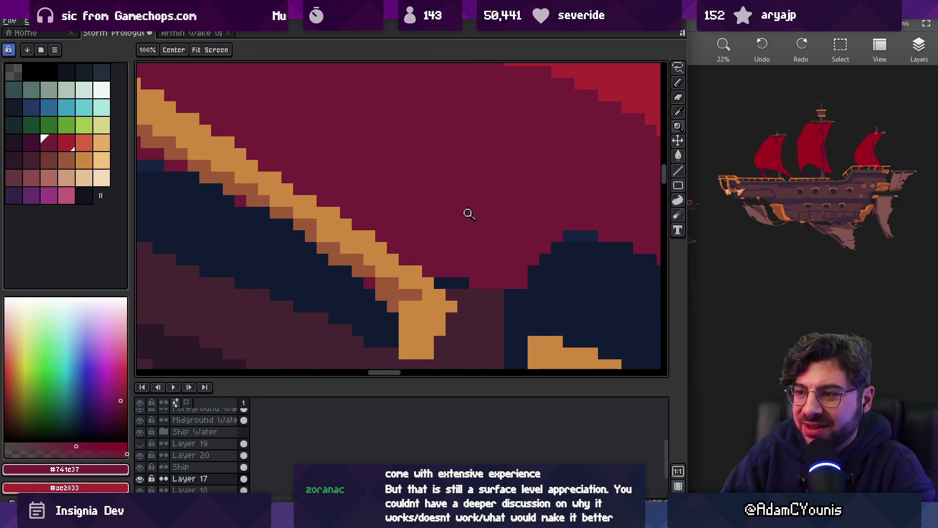
scroll(468, 214, down, 2)
scroll(449, 268, up, 1)
scroll(425, 283, up, 1)
key(m)
mouse_move(402, 258)
mouse_down()
mouse_move(430, 268)
mouse_move(404, 268)
mouse_up()
key(z)
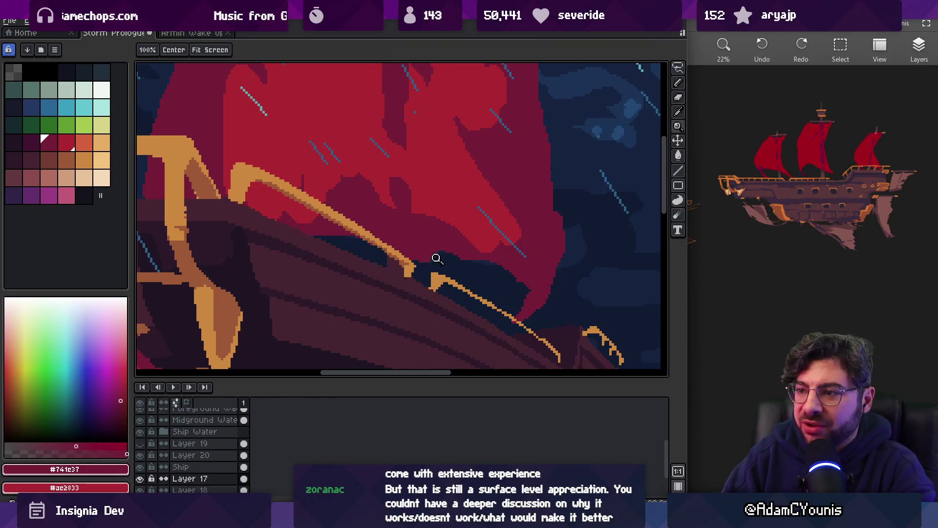
scroll(430, 249, down, 3)
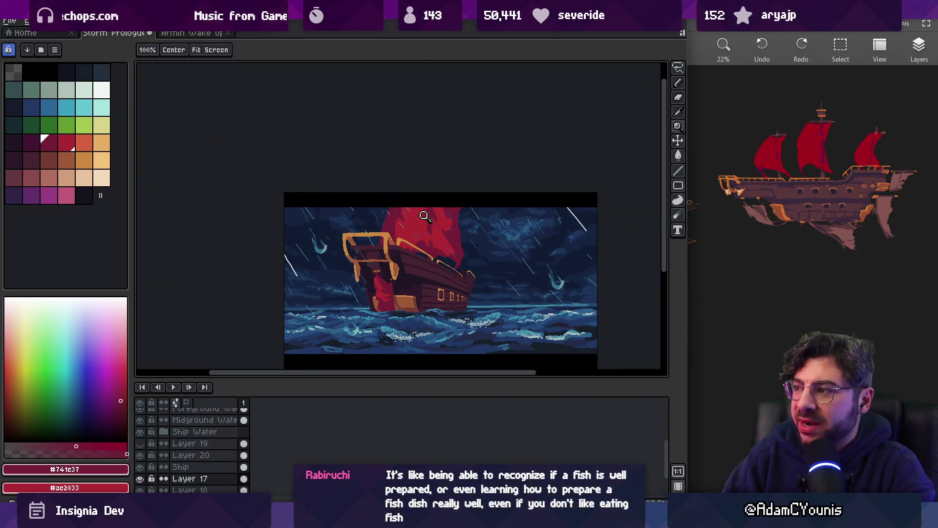
- Paint sail red #ae2833 along the sail's upper-left edge with a 5px pencil
scroll(418, 219, up, 2)
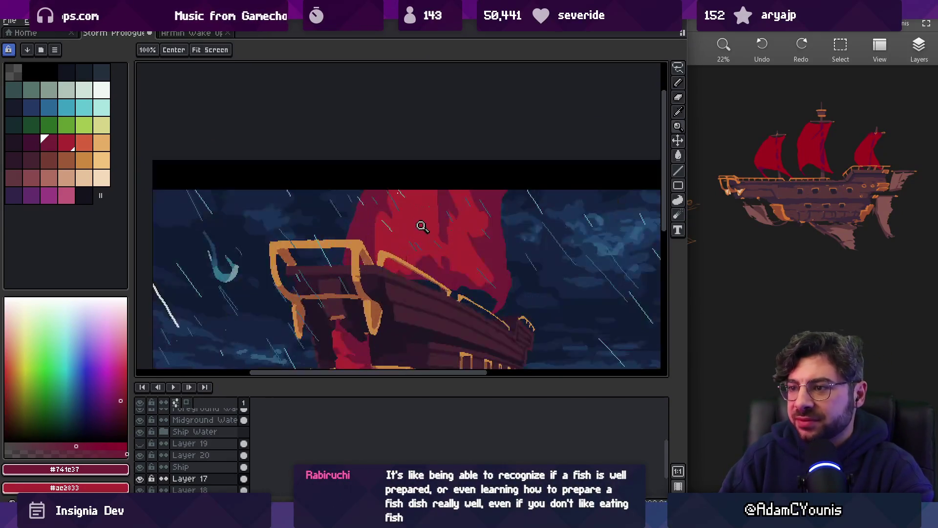
scroll(367, 234, up, 2)
key(b)
key(bracketright)
key(bracketright)
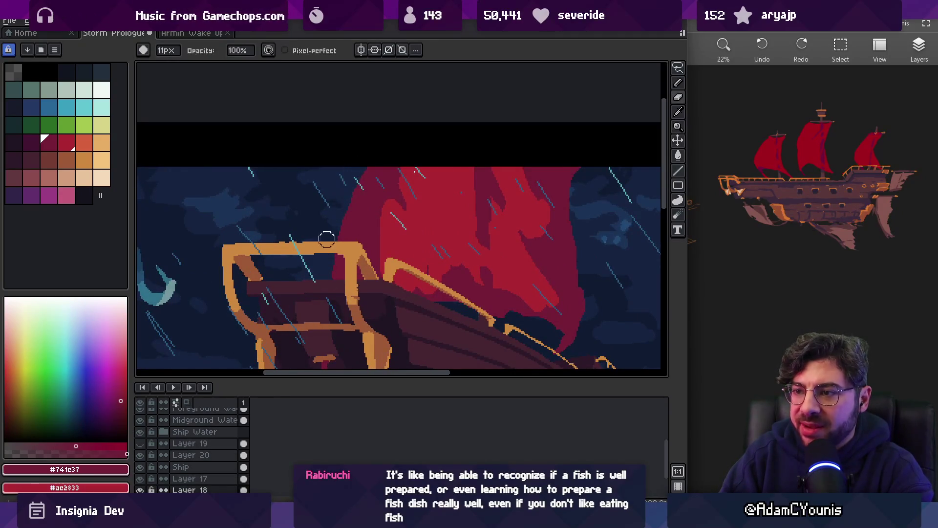
key(i)
key(b)
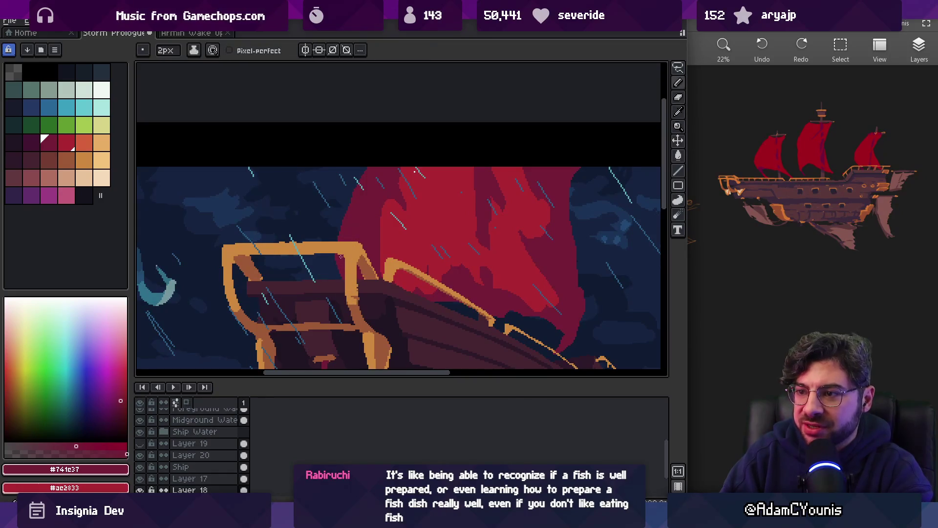
alt+click(388, 226)
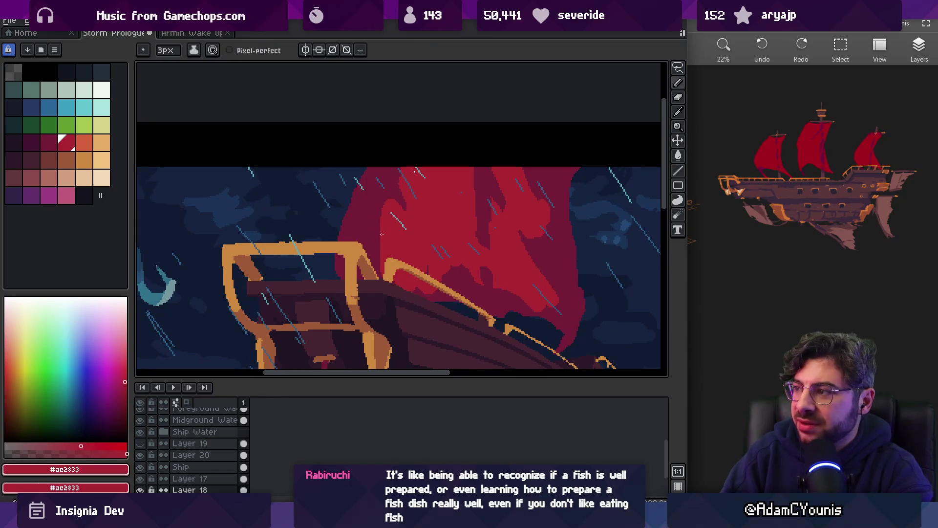
key(plus)
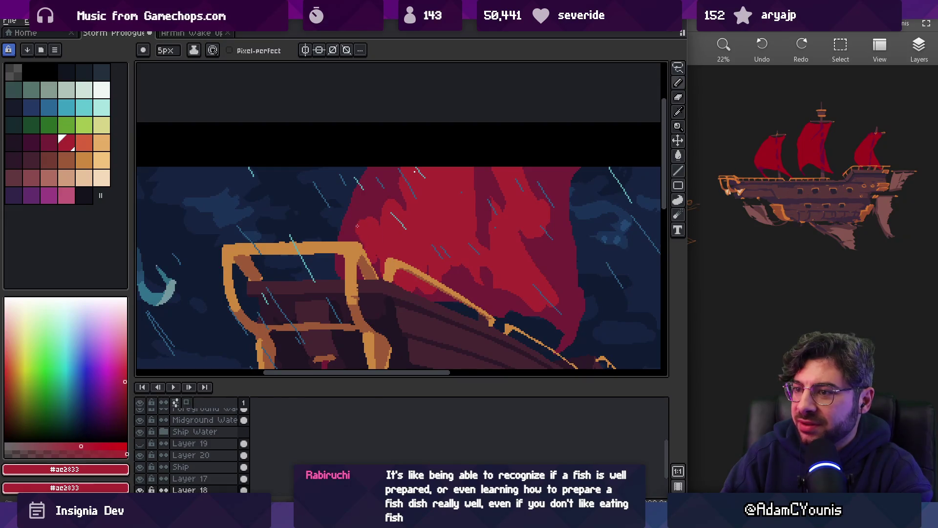
drag(370, 223, 374, 194)
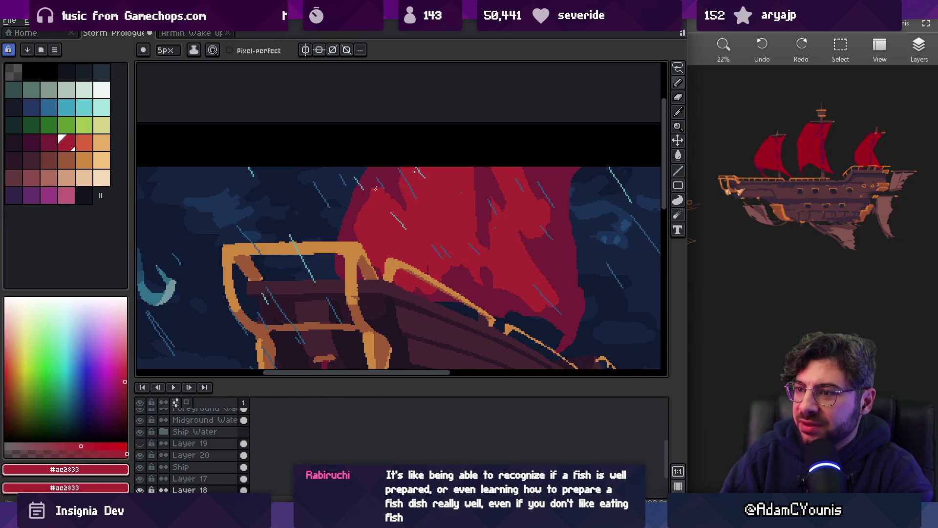
- Add a dark red #741c37 shading stroke down the sail
alt+click(384, 178)
alt+click(378, 196)
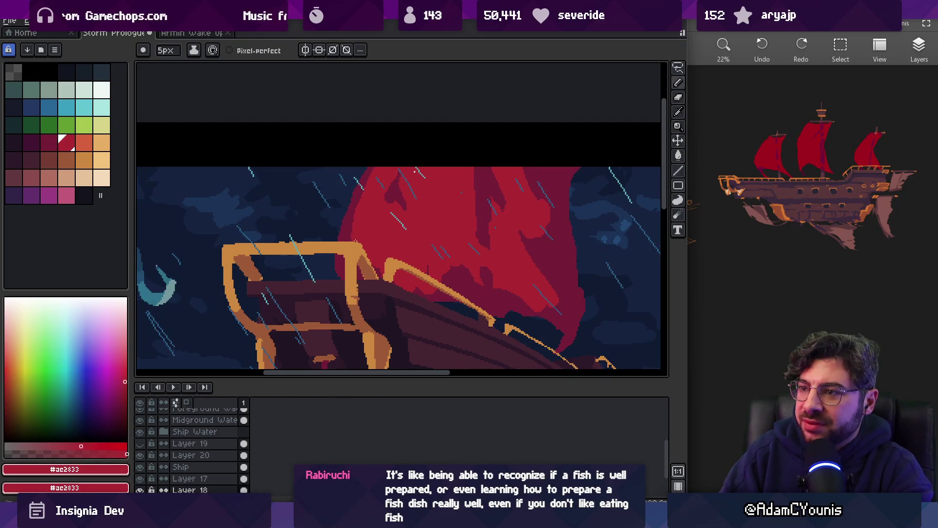
alt+click(394, 185)
drag(398, 204, 409, 244)
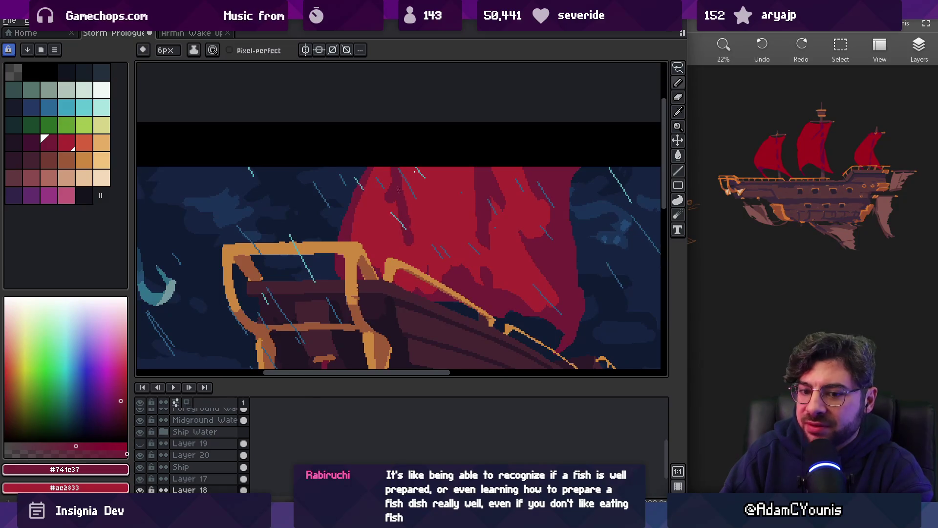
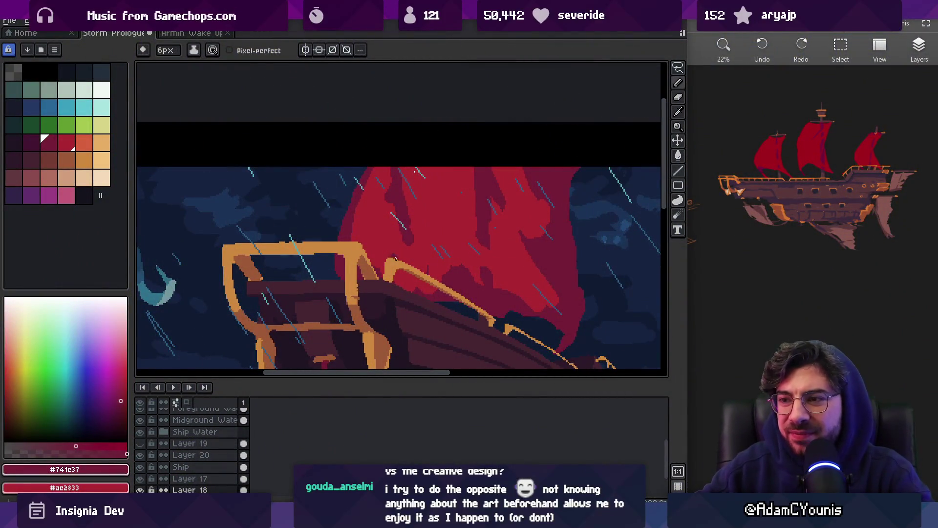
- Bring the ship's bow into view and pick the rail's orange as the drawing colour
drag(435, 168, 430, 122)
scroll(420, 205, down, 2)
scroll(418, 245, up, 2)
drag(418, 245, 410, 204)
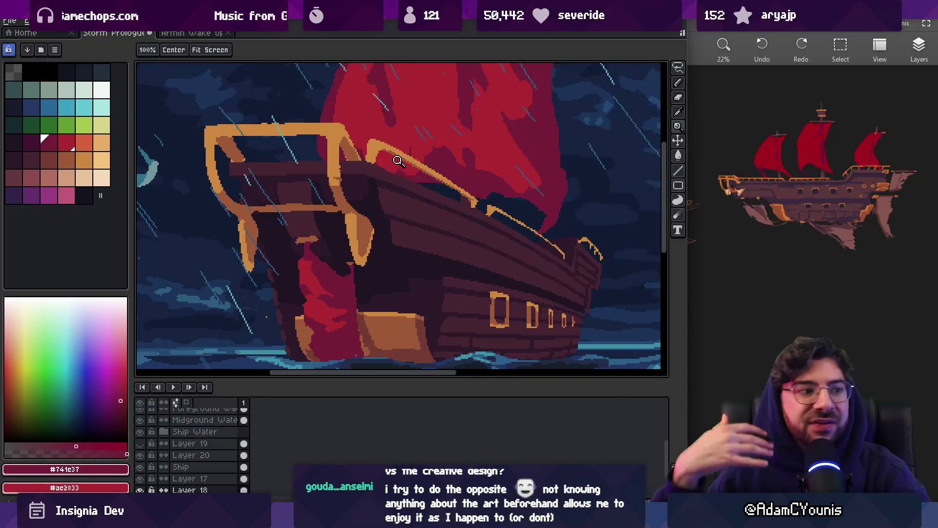
scroll(352, 219, up, 5)
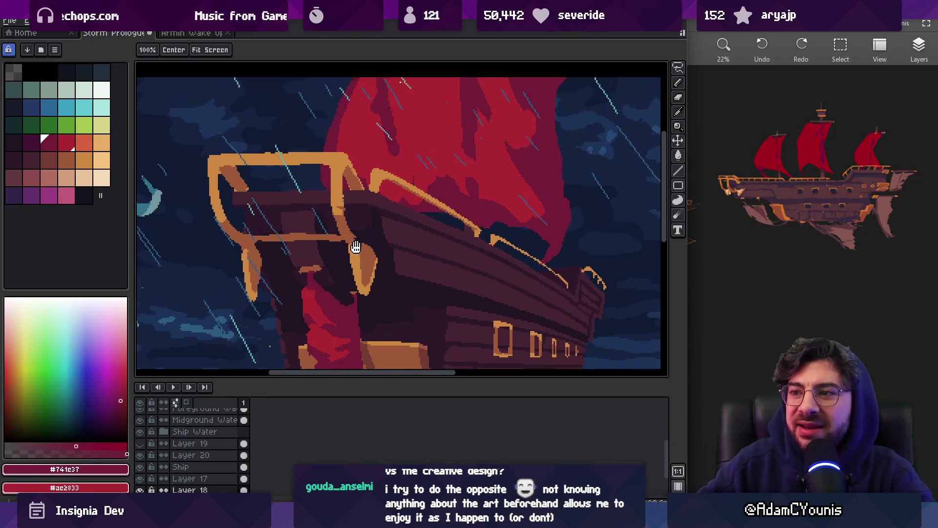
key(b)
alt+click(345, 219)
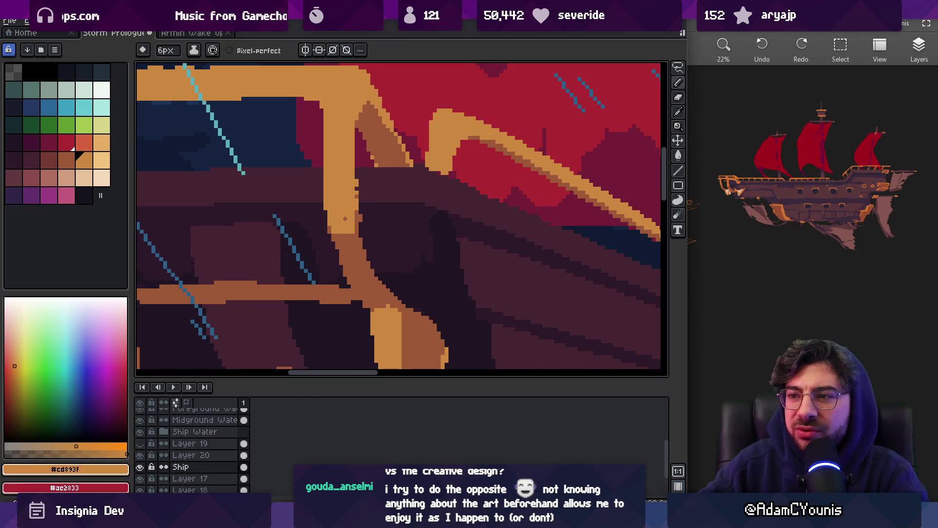
scroll(383, 201, down, 5)
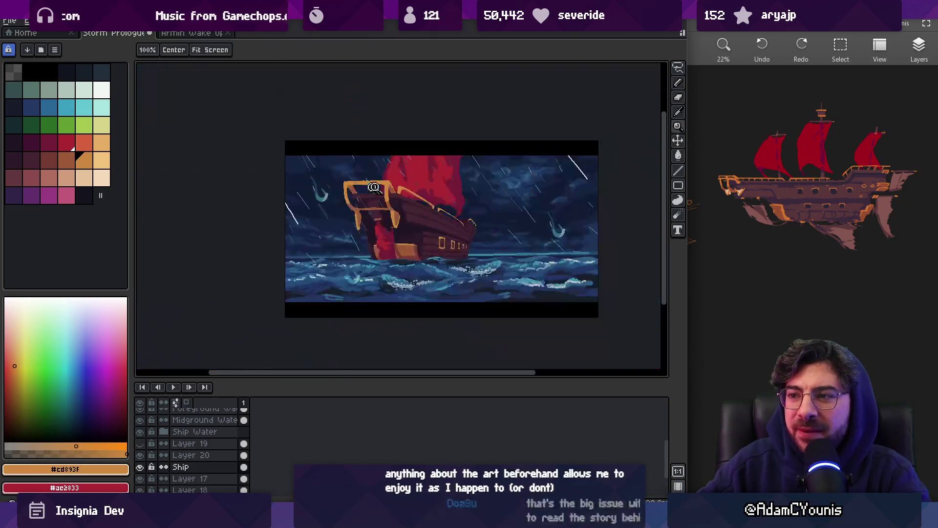
scroll(410, 197, up, 4)
scroll(410, 197, down, 1)
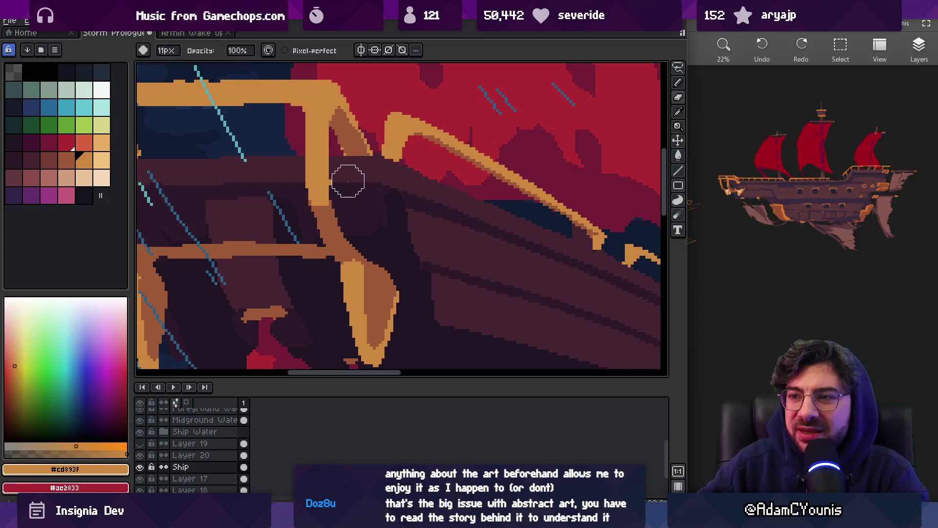
scroll(347, 176, down, 1)
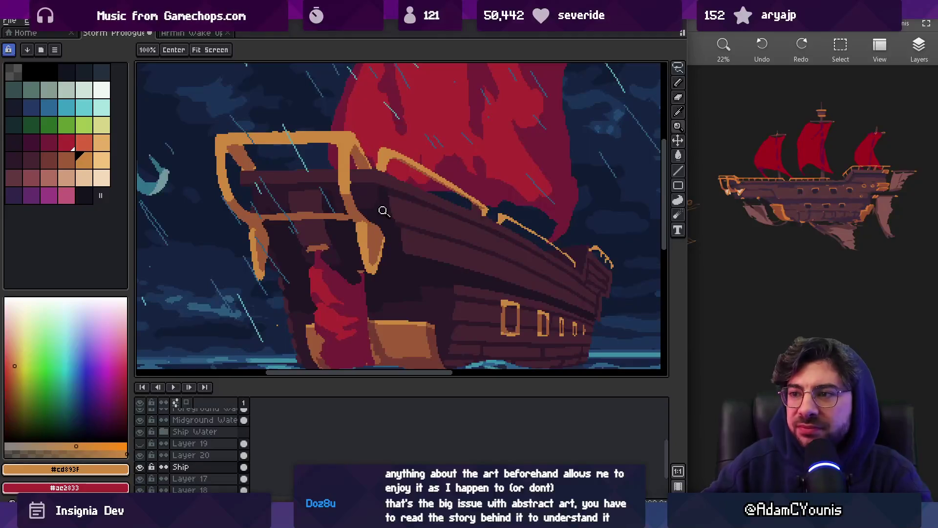
scroll(381, 211, down, 3)
scroll(384, 215, up, 3)
scroll(388, 253, up, 1)
- Sample the brown shade for the bracket from the canvas and enlarge the brush
key(i)
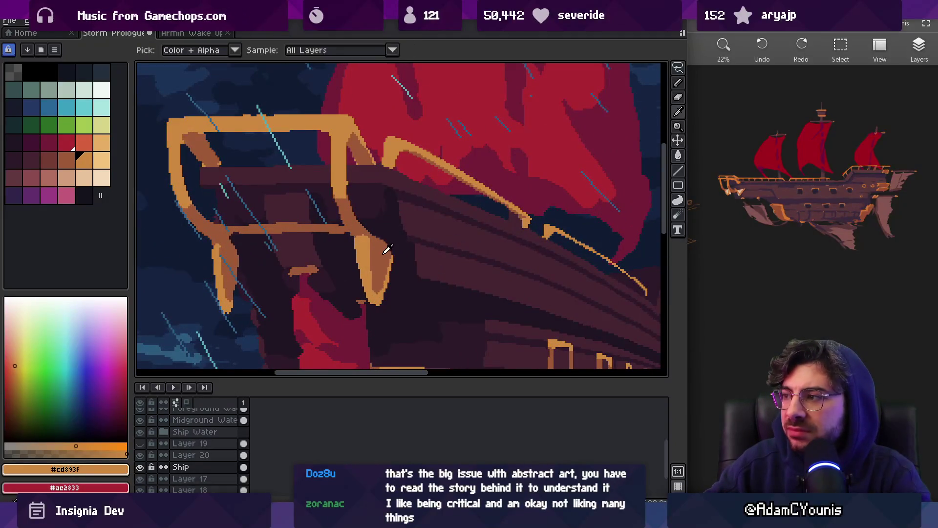
click(384, 248)
key(b)
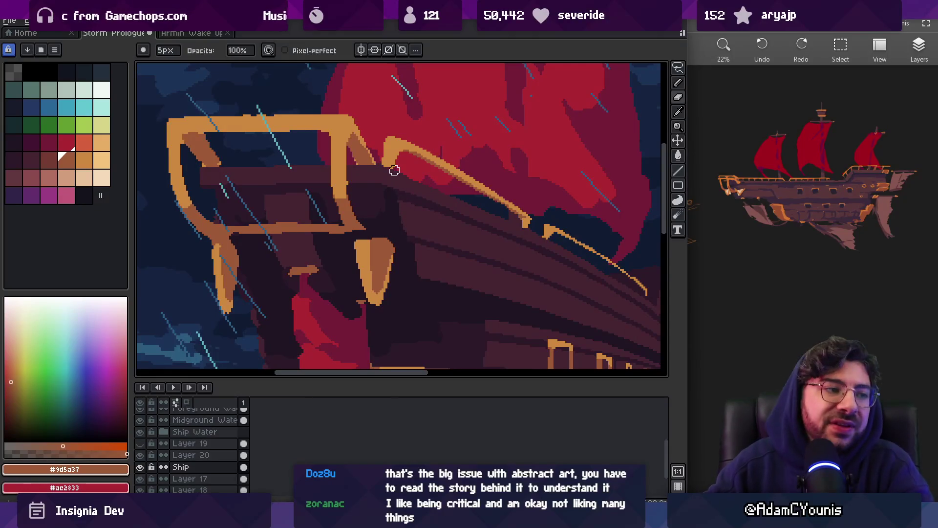
key(alt)
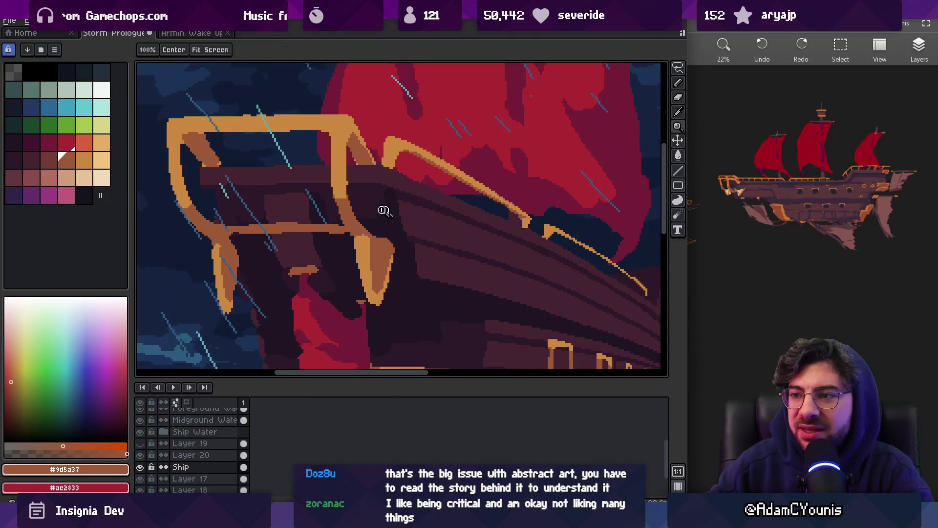
drag(388, 228, 396, 215)
key(b)
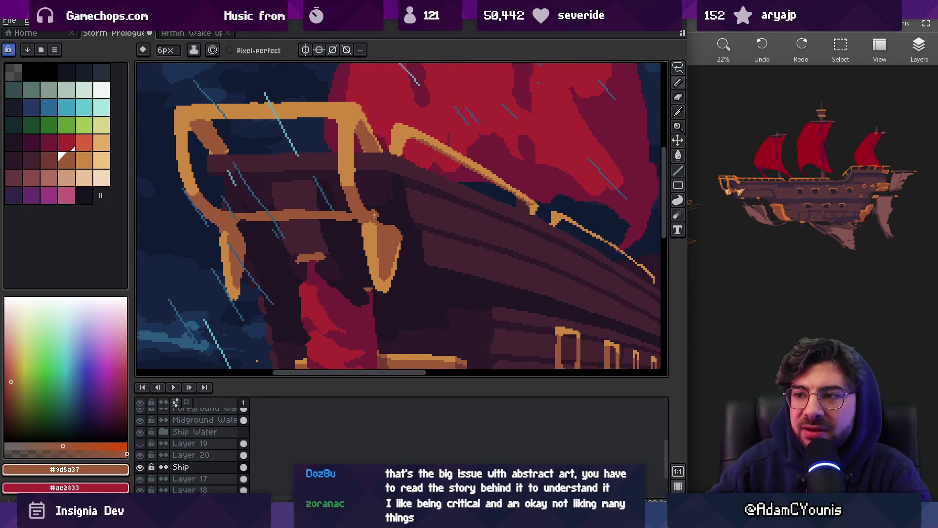
- Pan across the ship's hull and shrink the brush back to 3px
key(z)
scroll(352, 200, down, 4)
scroll(408, 204, up, 5)
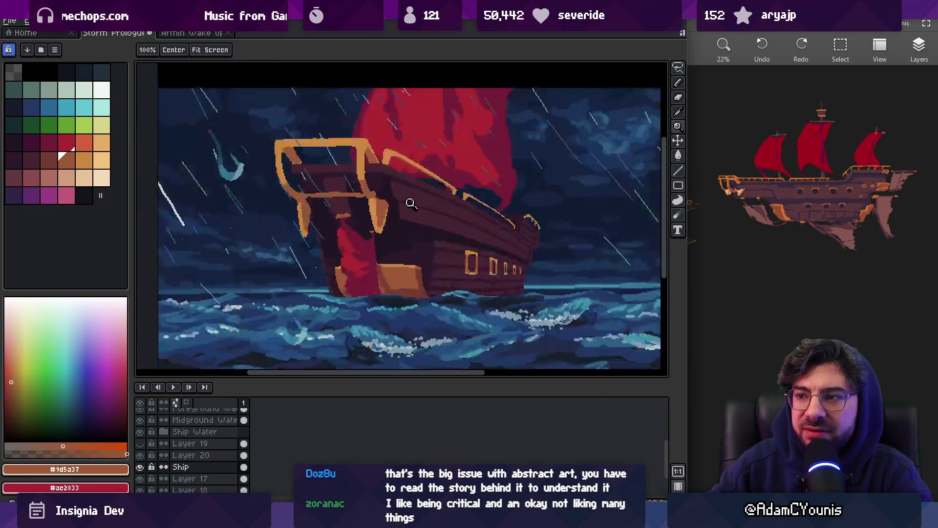
drag(368, 200, 415, 175)
key(b)
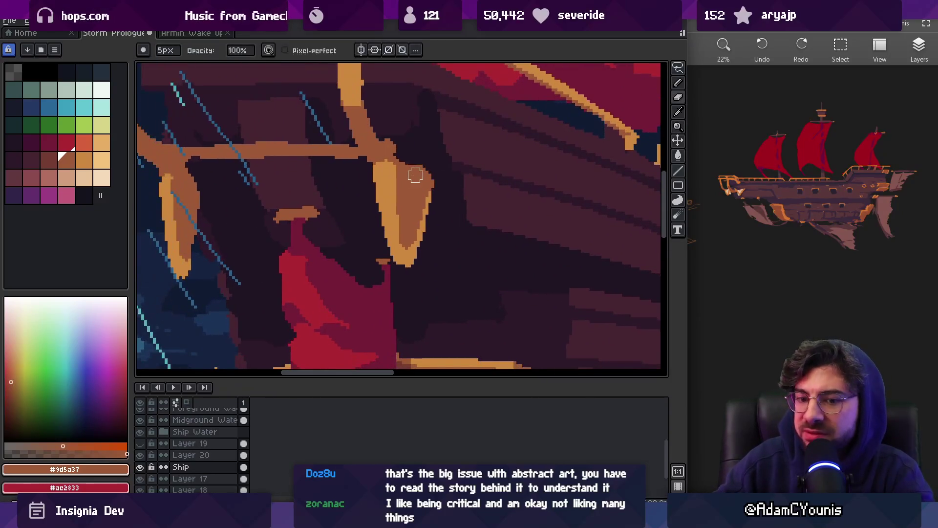
key(g)
key(e)
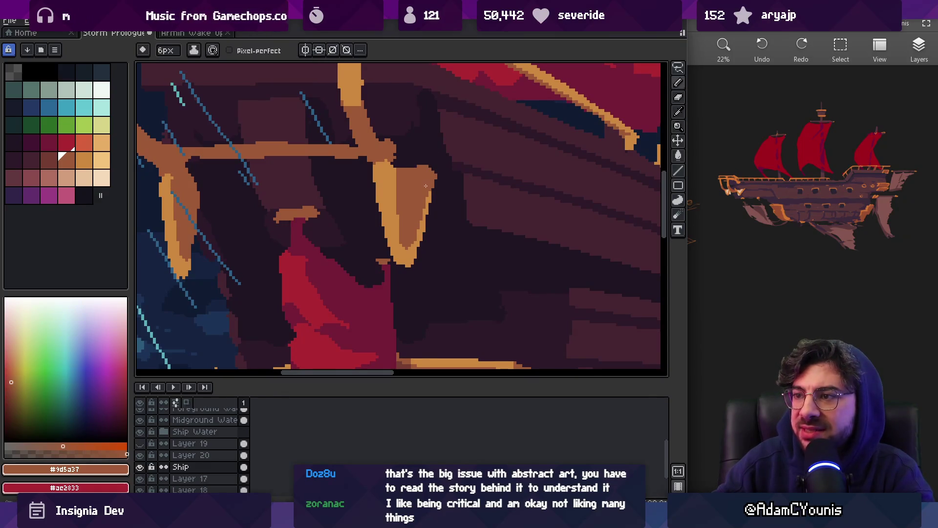
key(b)
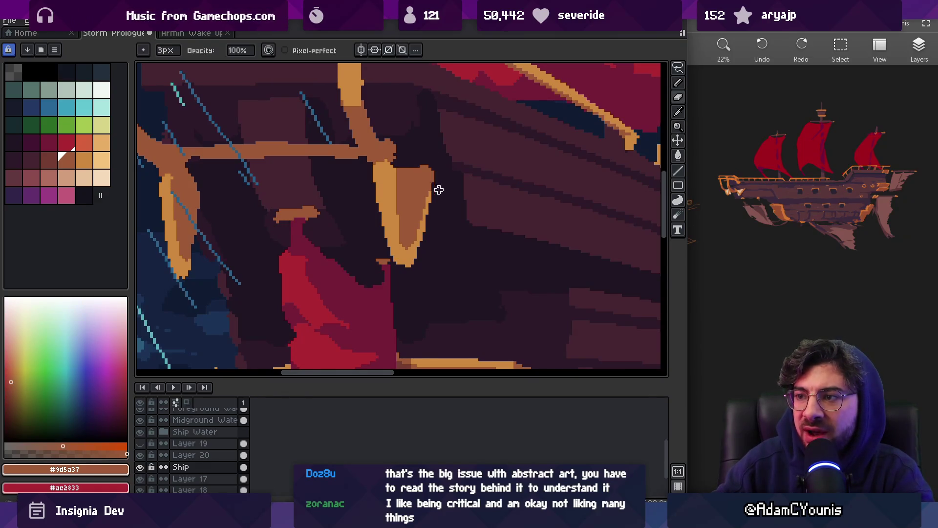
- Check the whole ship, then select the lower stern area of the hull
key(z)
scroll(430, 181, down, 3)
scroll(405, 217, up, 3)
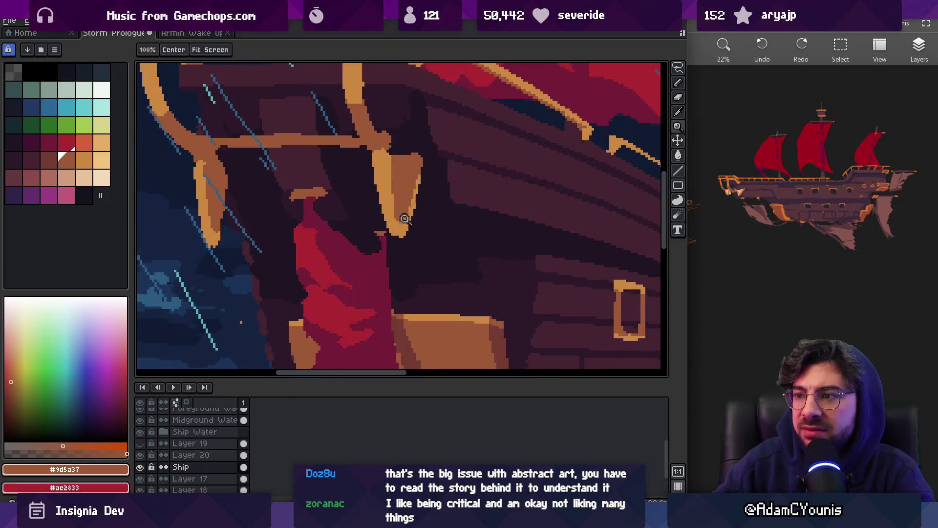
scroll(397, 176, down, 5)
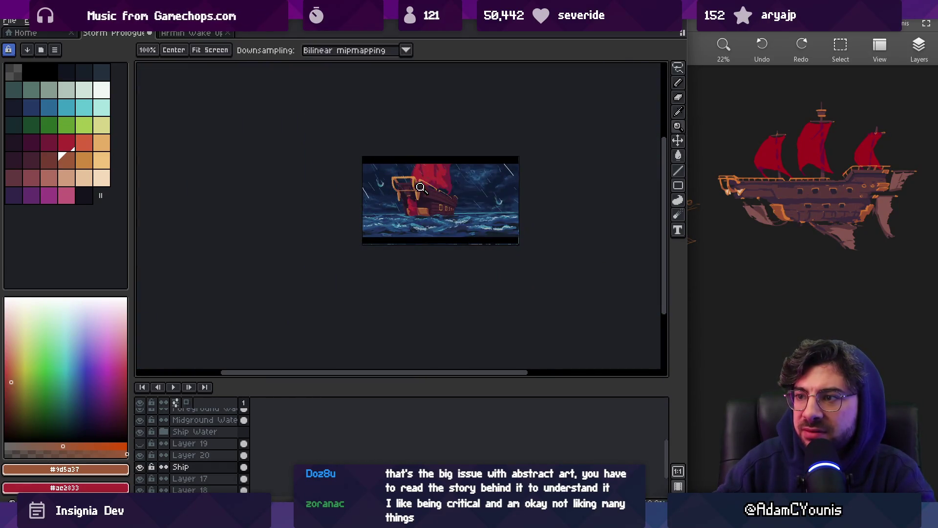
scroll(420, 186, up, 1)
drag(446, 201, 404, 198)
scroll(364, 220, up, 1)
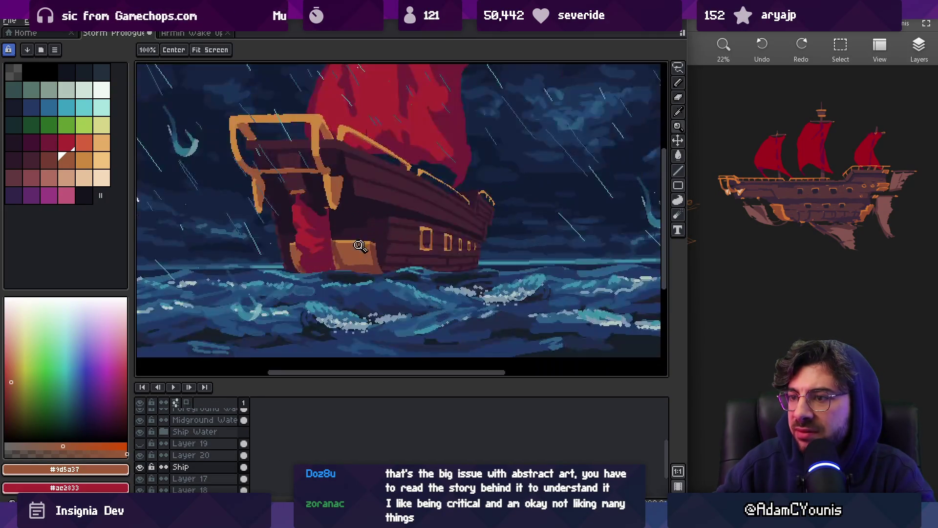
mouse_move(317, 229)
mouse_down()
mouse_move(288, 259)
mouse_move(315, 230)
mouse_up()
- Move the stern piece up slightly and paint a dark brown edge below it
drag(366, 268, 363, 249)
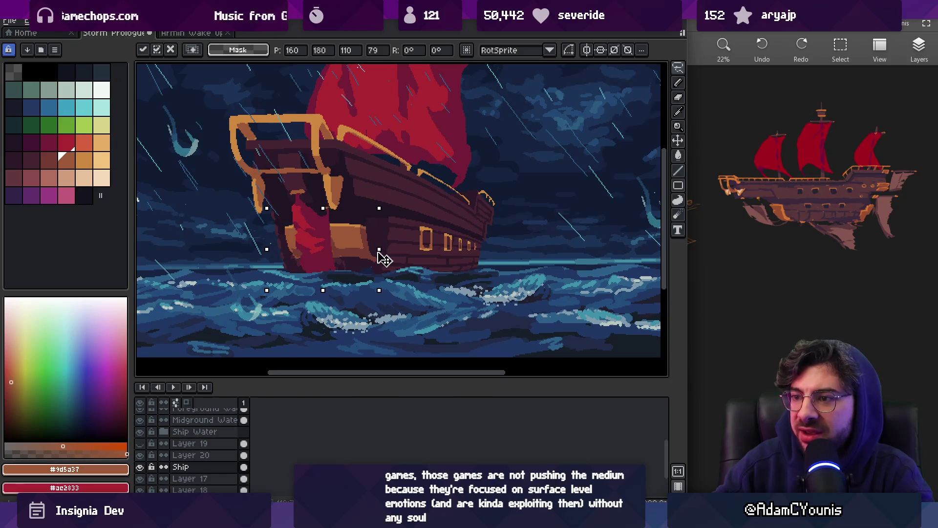
mouse_move(363, 249)
mouse_down()
mouse_move(363, 258)
mouse_move(362, 247)
mouse_up()
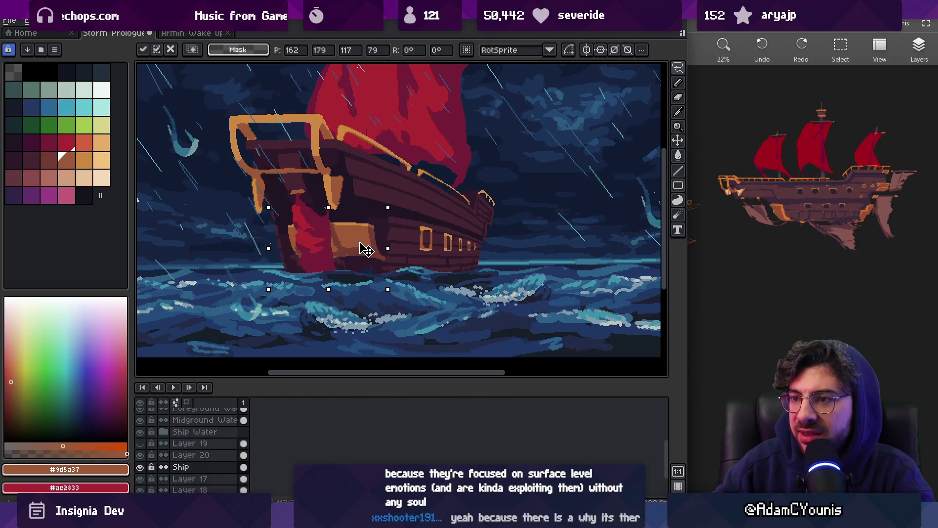
key(b)
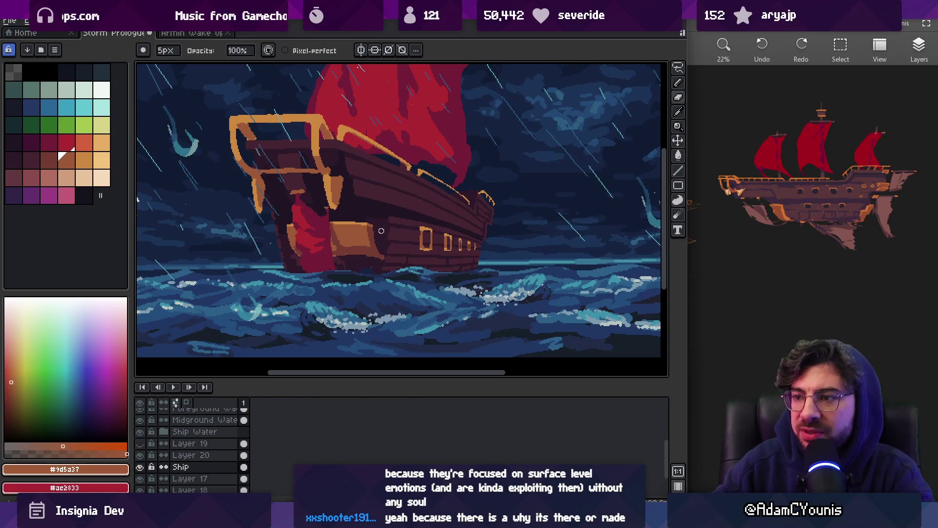
scroll(377, 223, up, 2)
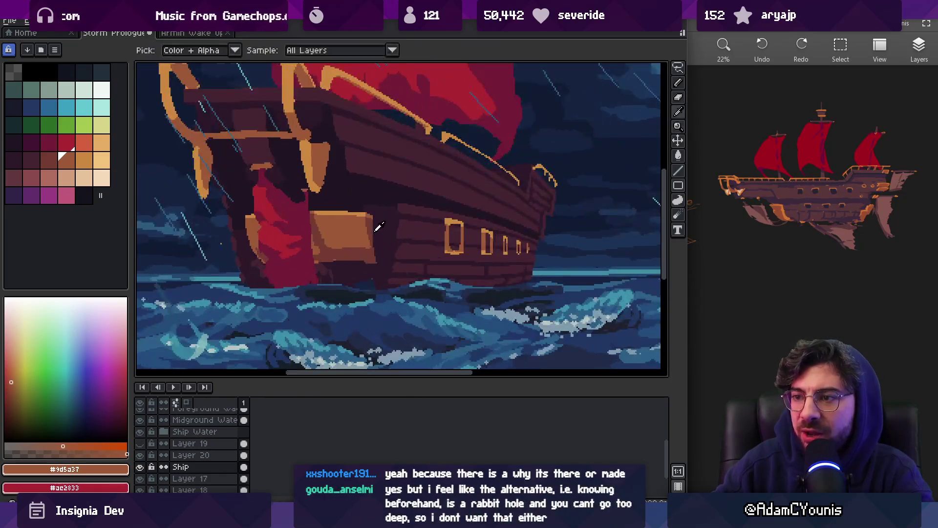
alt+click(368, 250)
drag(374, 264, 374, 288)
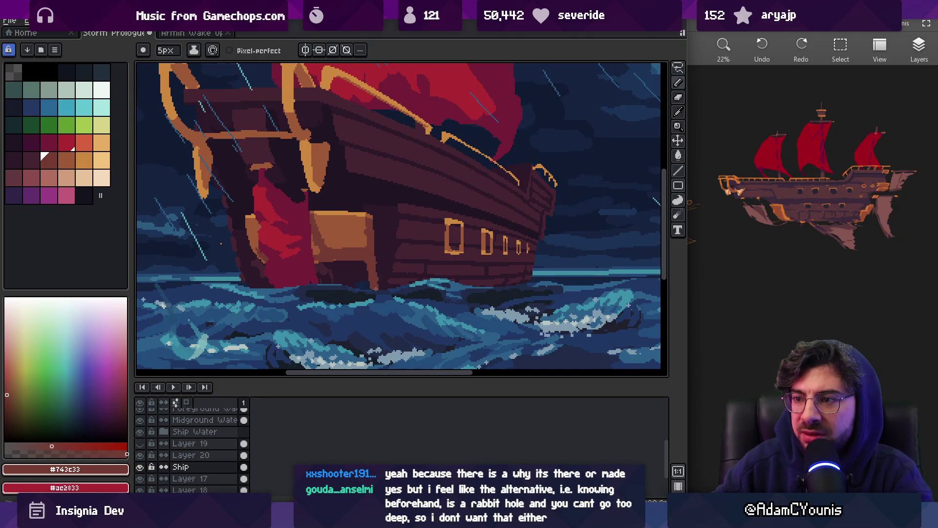
- Fill the gap under the stern box and paint brown strokes left of the red sail
alt+click(332, 235)
drag(331, 235, 317, 226)
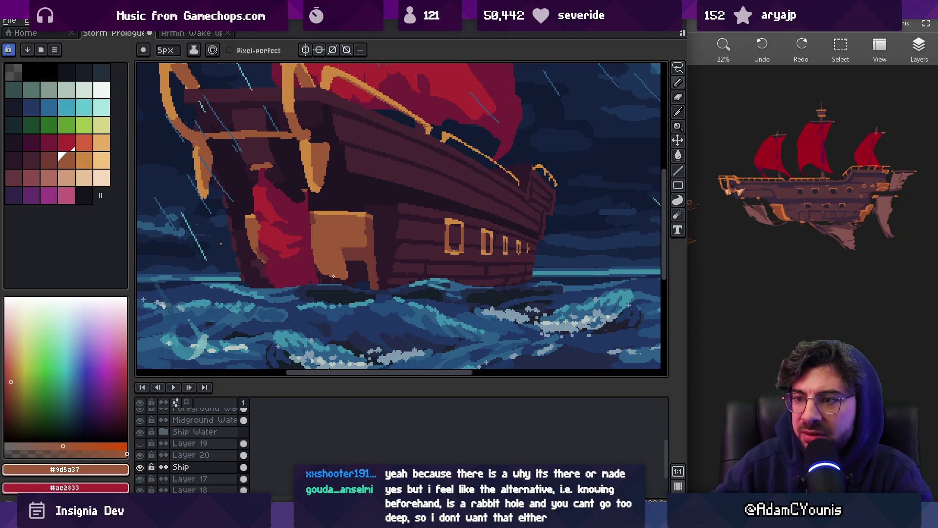
alt+click(369, 286)
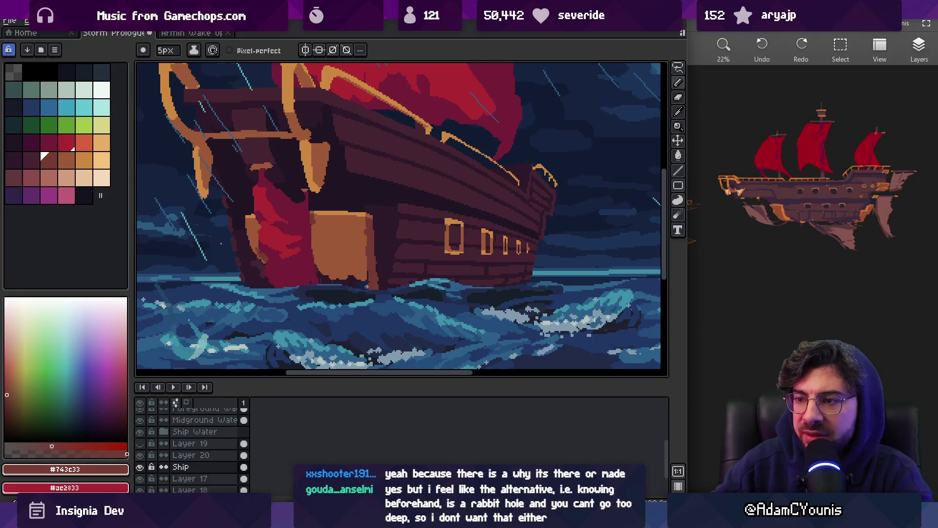
alt+click(260, 230)
drag(257, 241, 257, 281)
alt+click(325, 277)
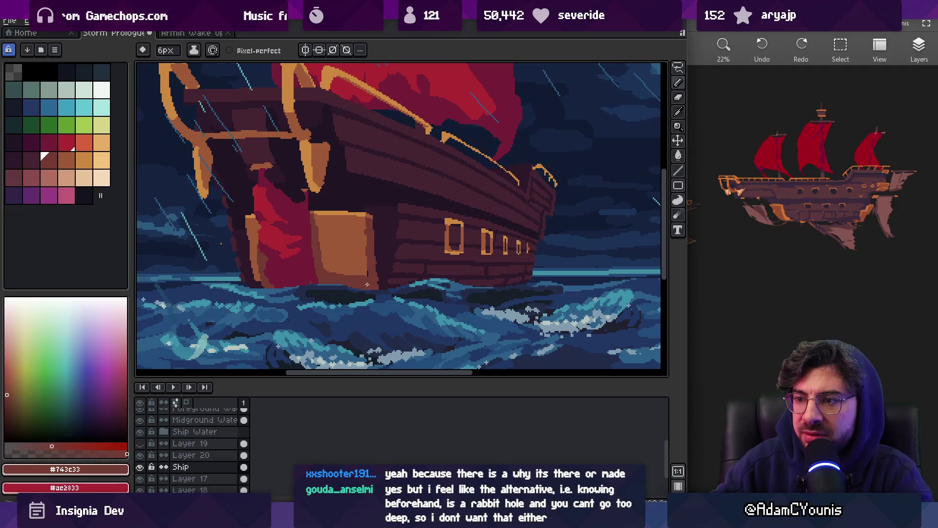
alt+click(352, 271)
- Review the whole scene and re-sample the dark hull brown
key(z)
scroll(342, 244, down, 5)
scroll(338, 236, up, 3)
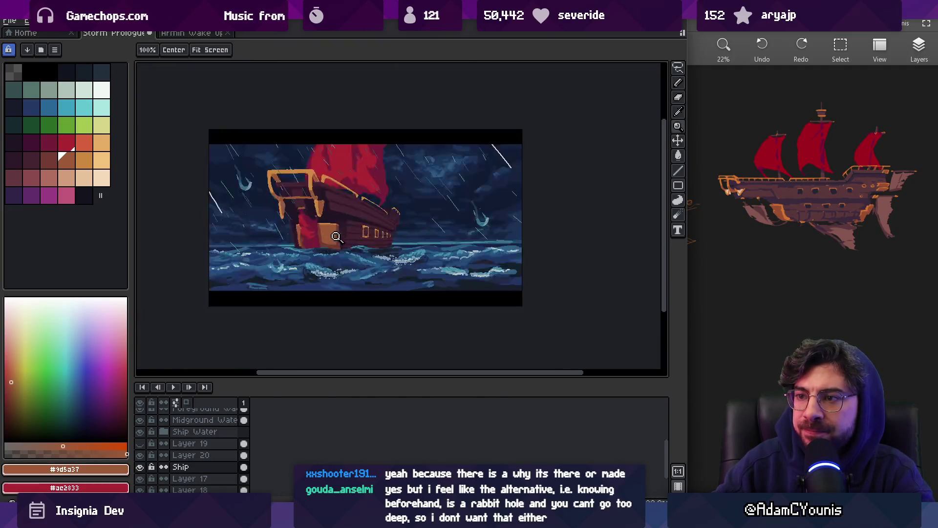
scroll(338, 236, up, 2)
key(b)
alt+click(337, 239)
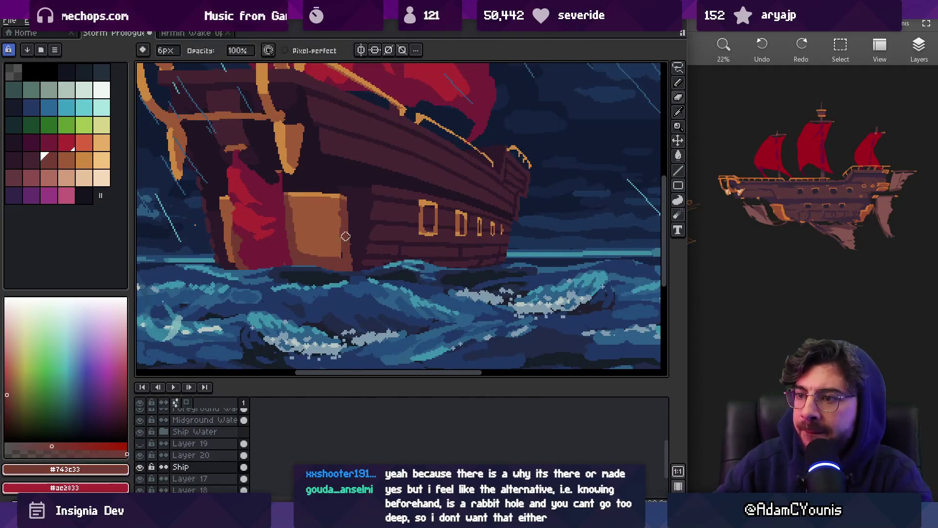
key(i)
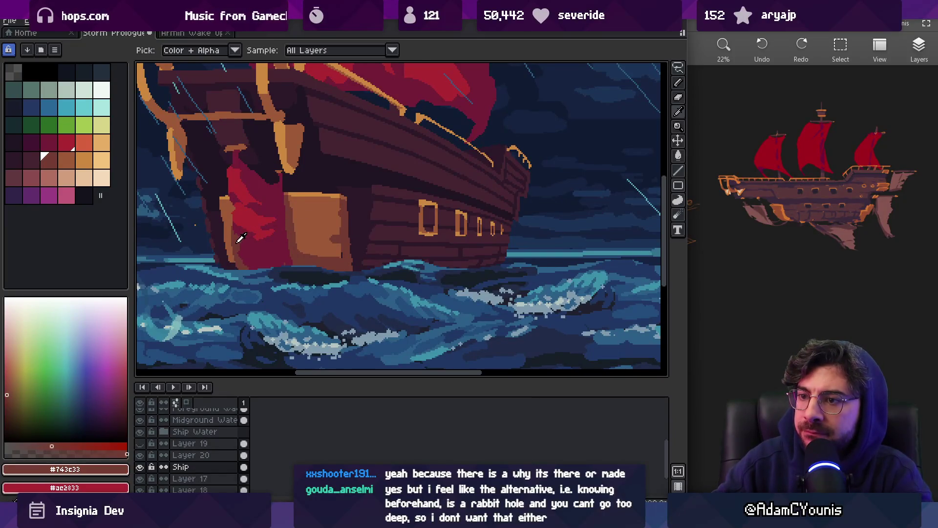
key(b)
key(b)
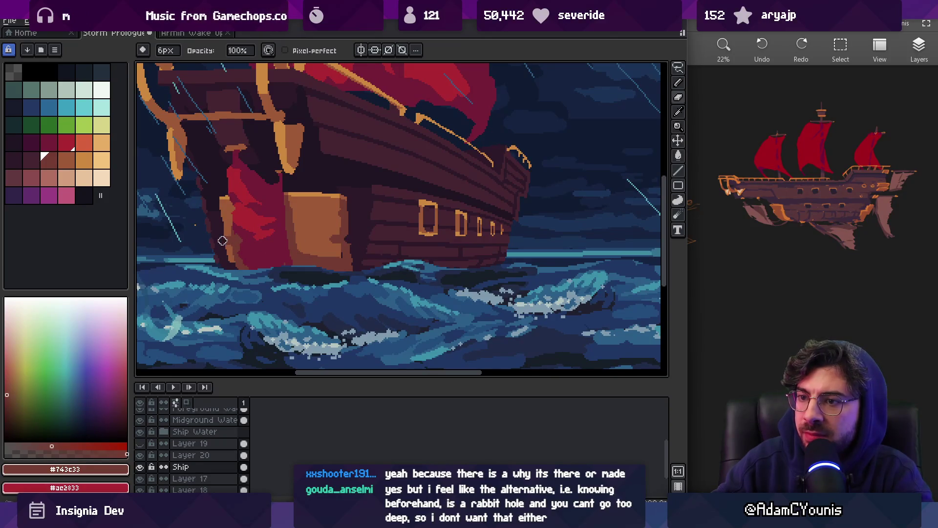
scroll(283, 233, down, 2)
scroll(282, 232, up, 4)
- Draw a #743c33 dark brown line across the orange crate and erase the stray mark at its edge
key(i)
click(350, 224)
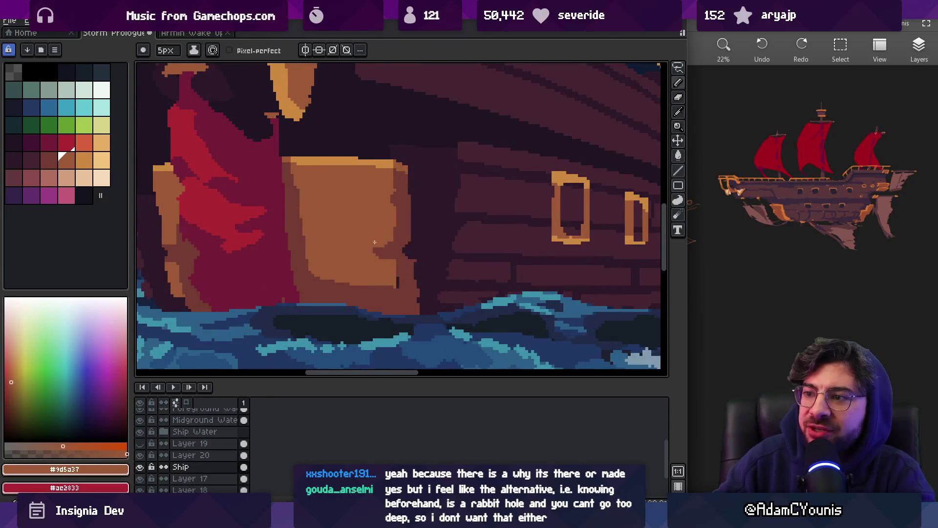
click(390, 248)
key(b)
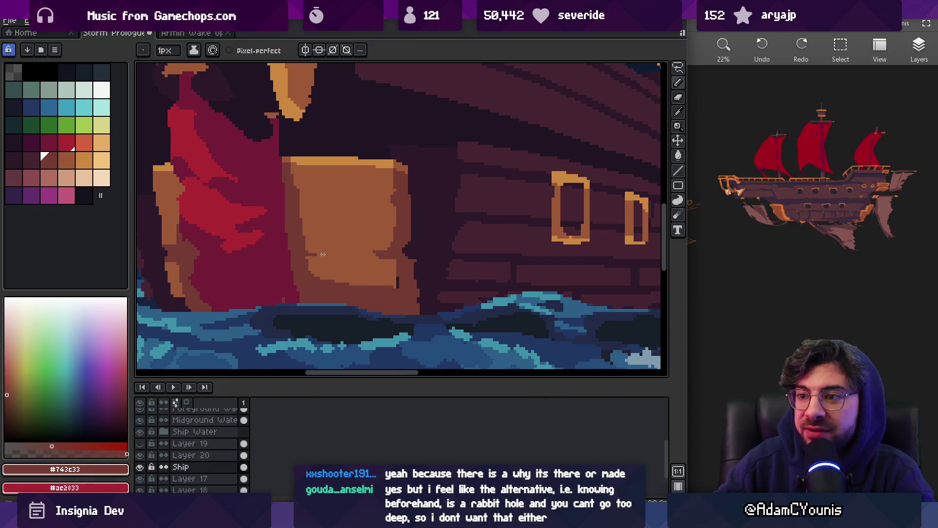
mouse_move(327, 256)
mouse_down()
mouse_move(383, 255)
mouse_move(375, 271)
mouse_up()
scroll(400, 249, down, 1)
key(e)
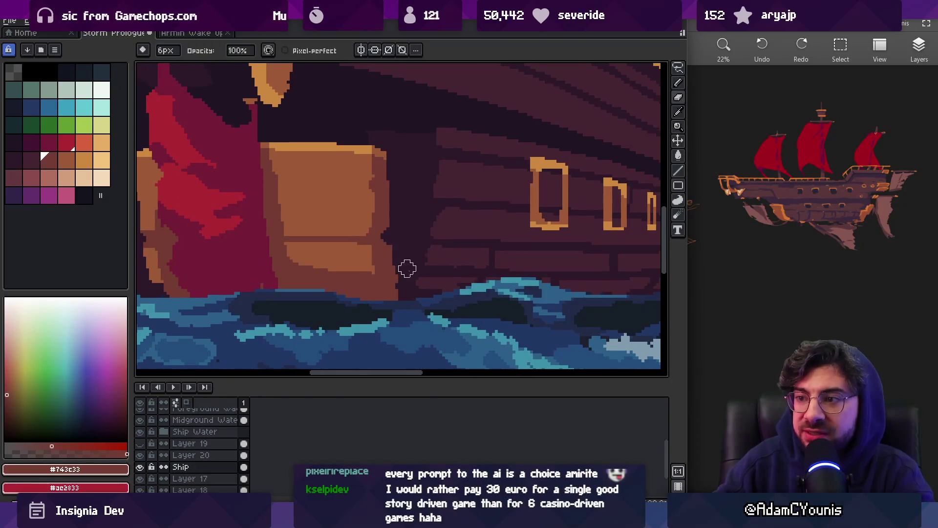
scroll(404, 265, down, 3)
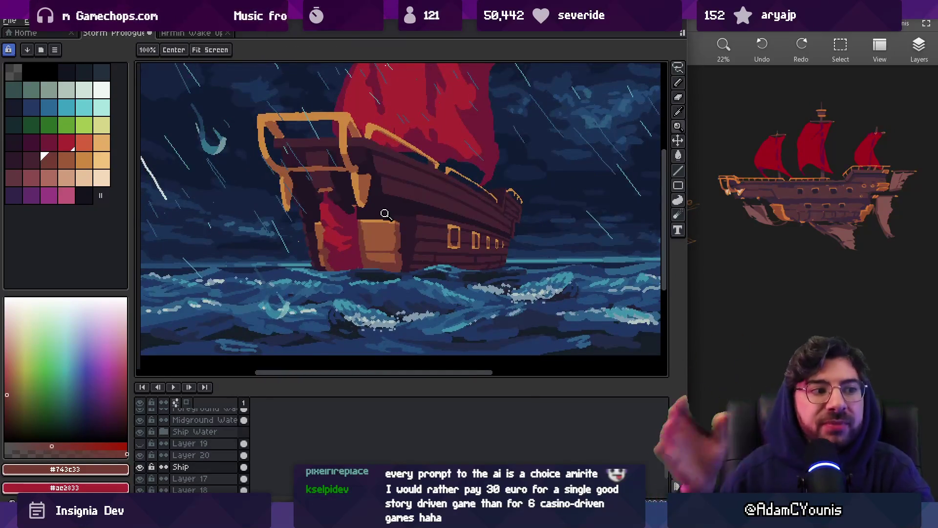
- Sample the crate's orange-brown and darker brown and enlarge the brush to 2px
scroll(350, 266, up, 5)
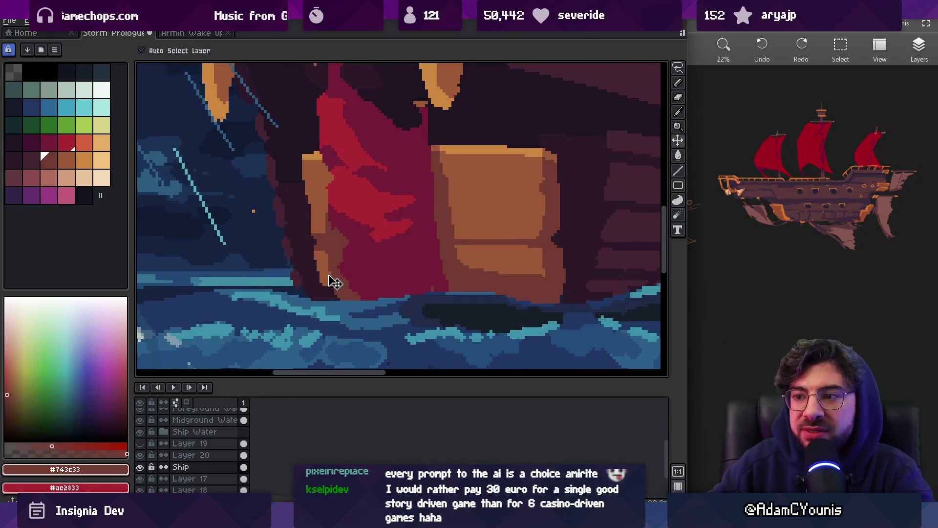
alt+click(329, 278)
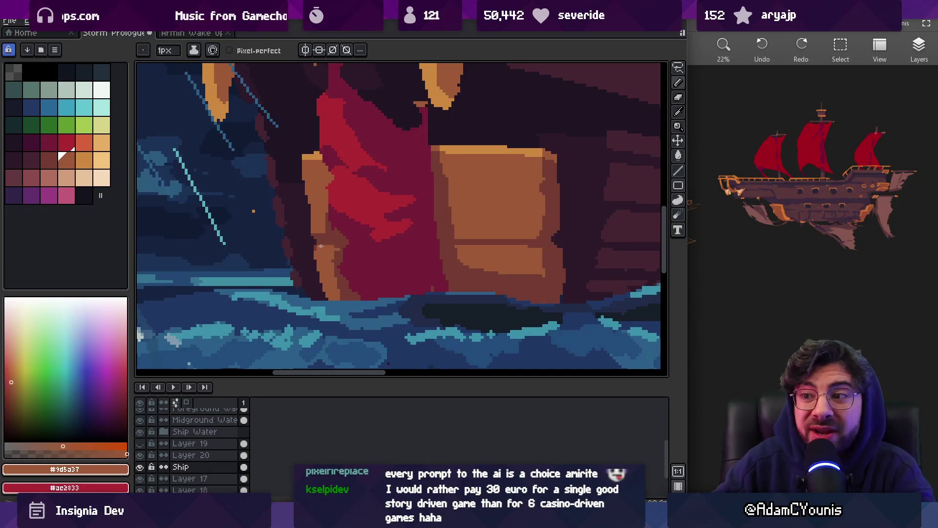
alt+click(337, 256)
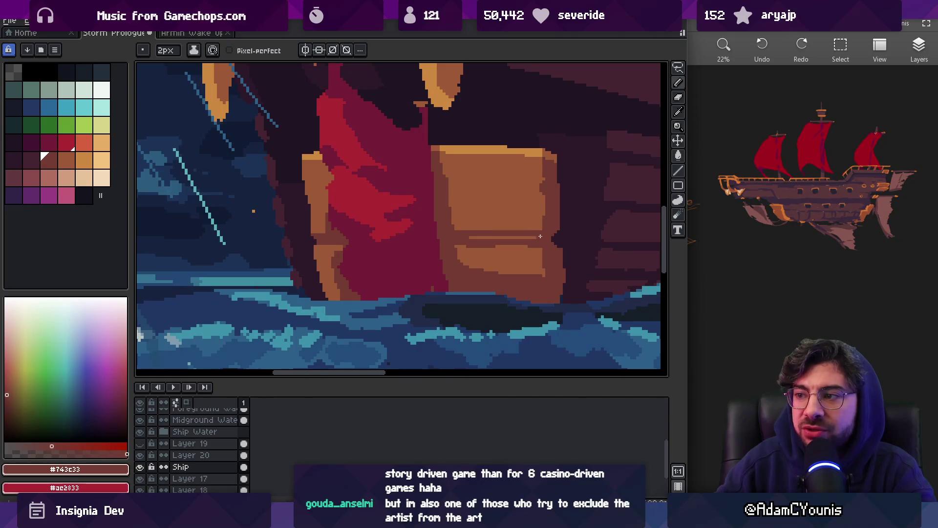
alt+click(470, 248)
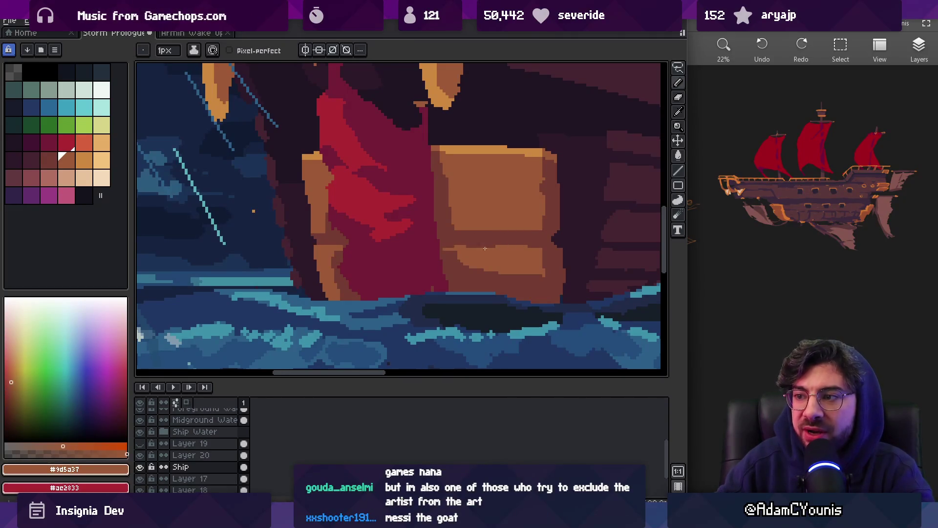
key(plus)
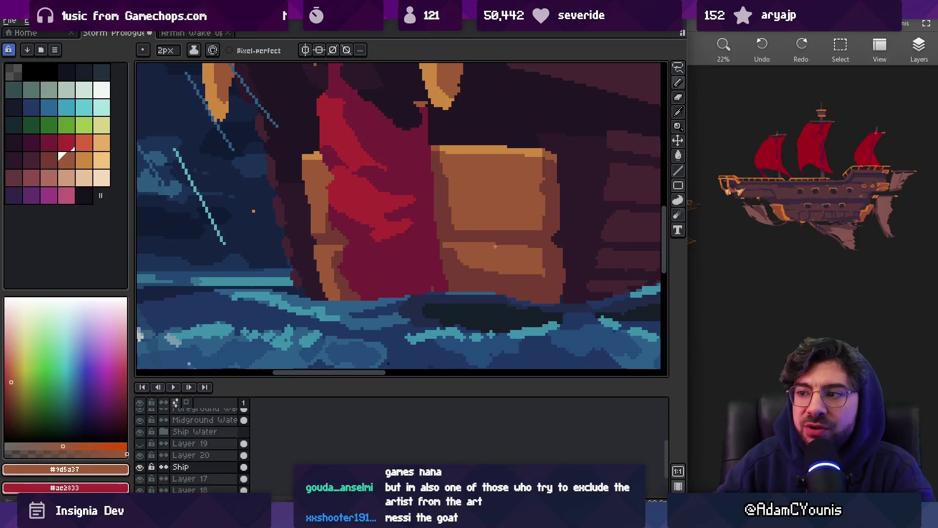
scroll(536, 240, down, 4)
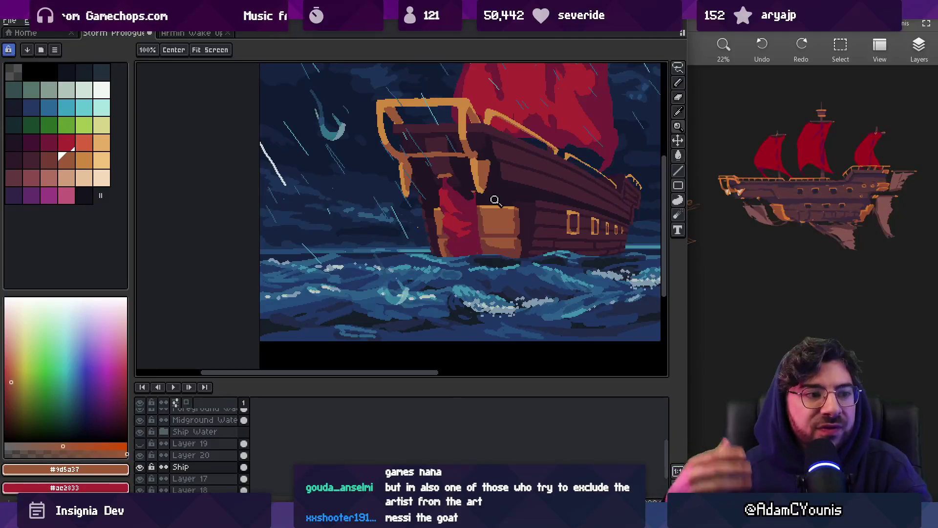
scroll(538, 240, up, 2)
scroll(540, 242, up, 3)
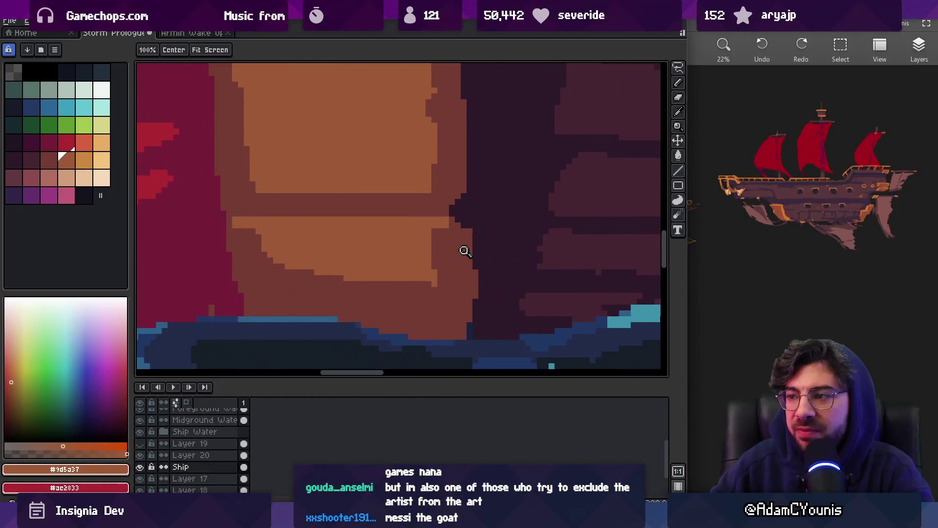
drag(494, 327, 468, 323)
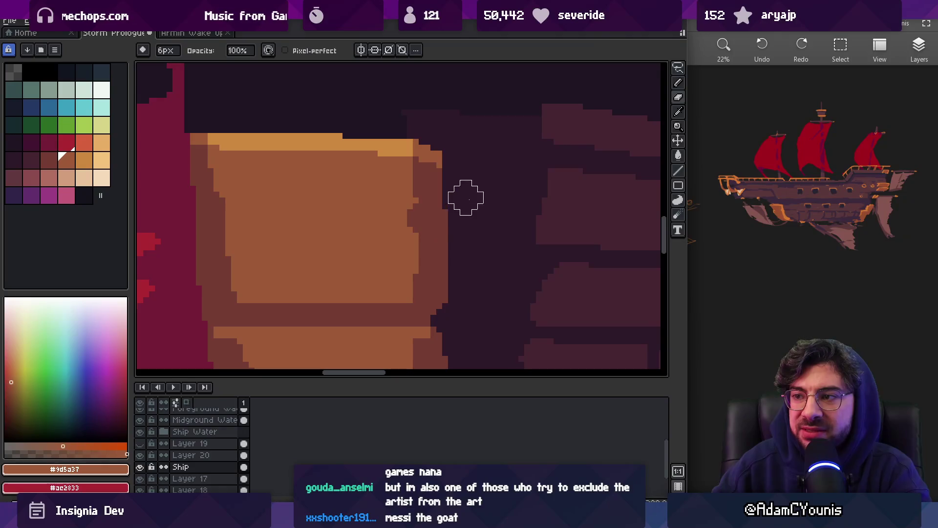
scroll(466, 215, down, 3)
scroll(469, 274, up, 3)
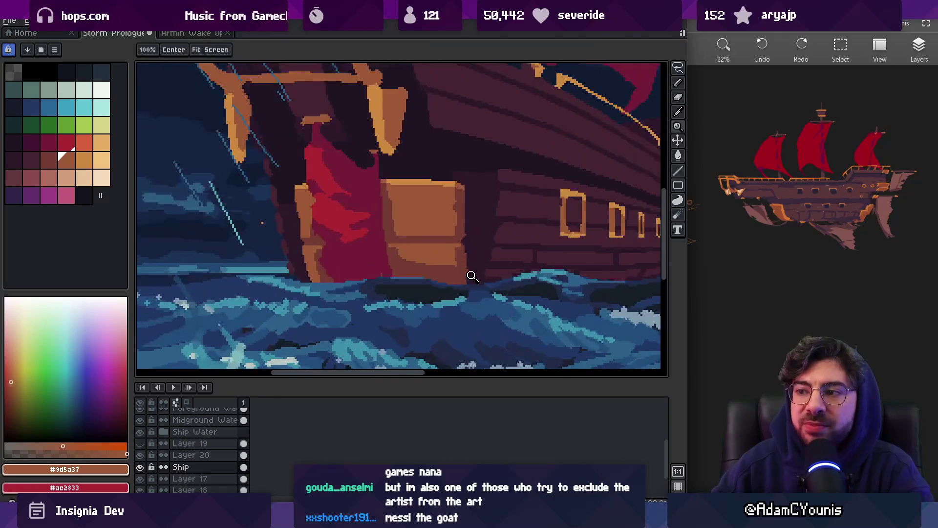
- Try erasing part of the crate's orange edge, undo it, and re-pick the hull colours
key(e)
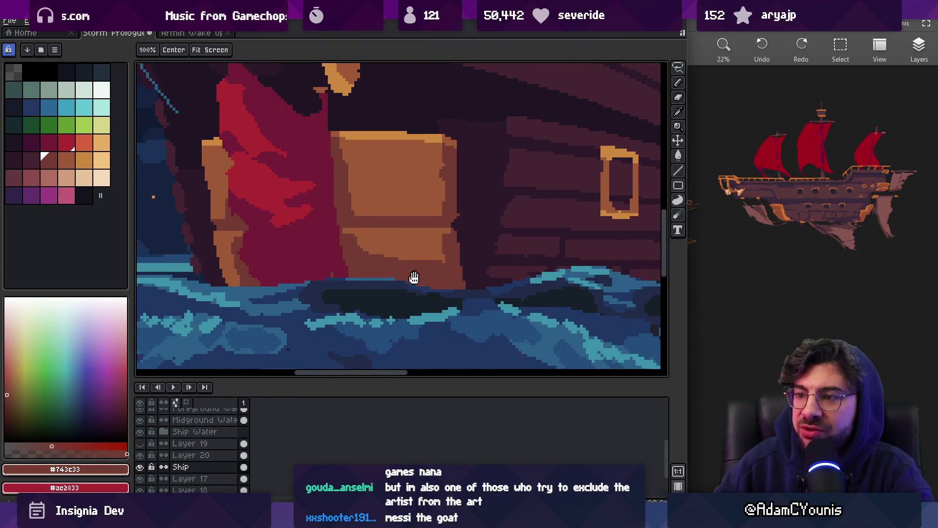
mouse_move(491, 271)
mouse_down()
mouse_move(490, 258)
mouse_move(470, 252)
mouse_up()
key(ctrl+z)
key(b)
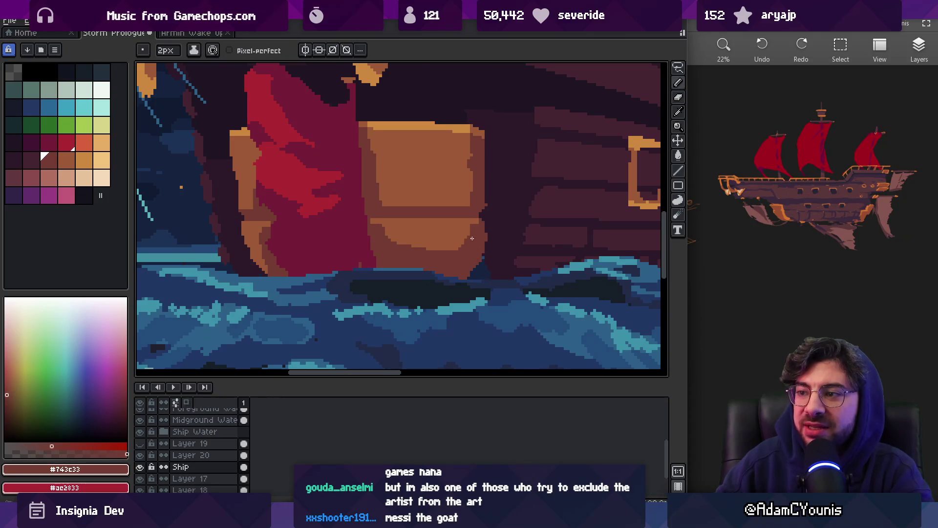
alt+click(462, 236)
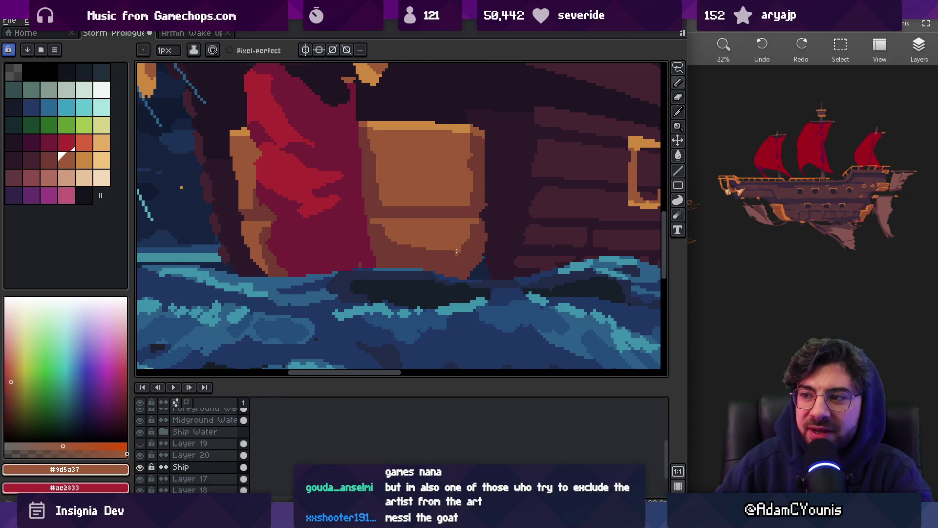
alt+click(494, 262)
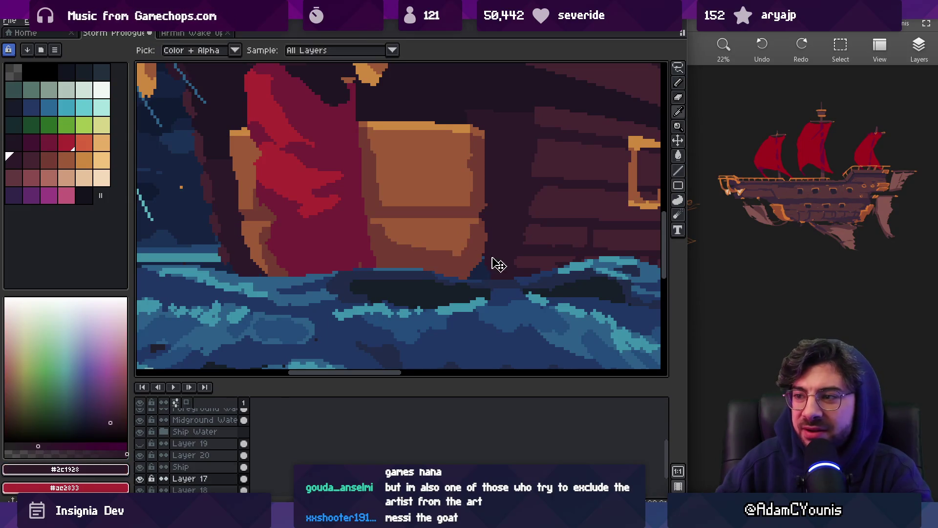
- Shift the Ship artwork one pixel left and down
key(z)
scroll(476, 251, down, 5)
scroll(487, 236, up, 4)
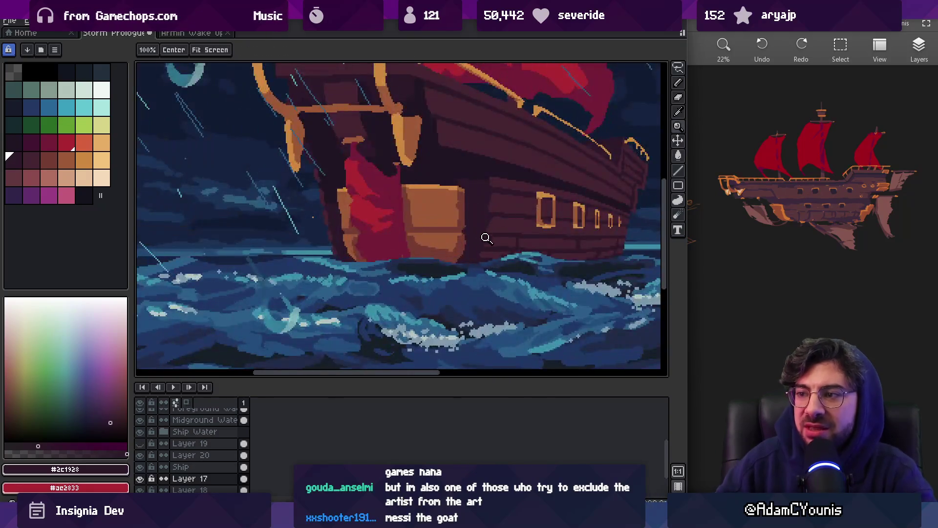
scroll(487, 237, up, 2)
key(b)
alt+click(442, 252)
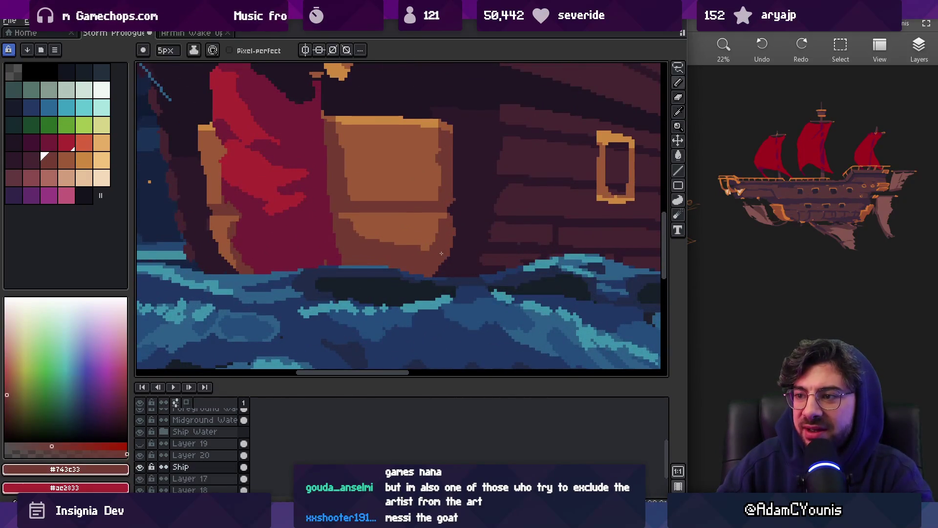
drag(449, 258, 444, 260)
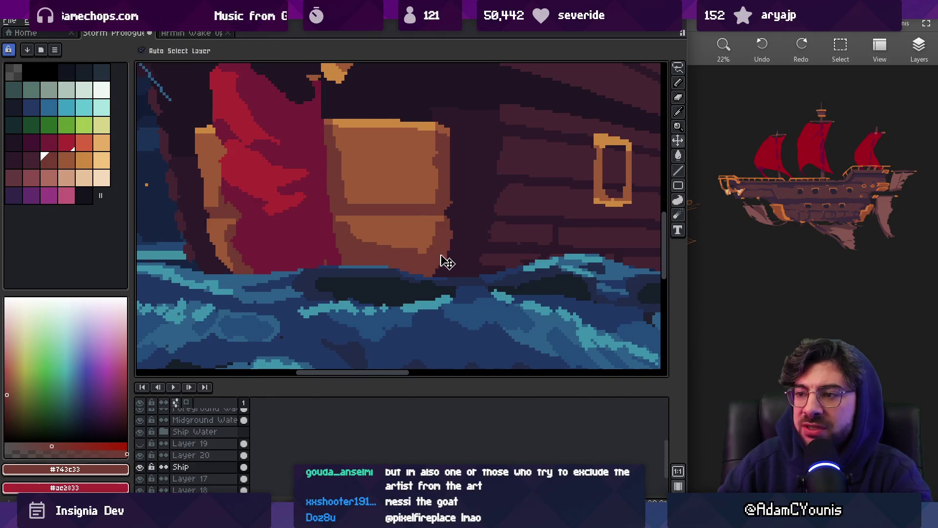
- Re-sample the crate's orange-brown and darker brown and set the brush to 2px
key(b)
key(e)
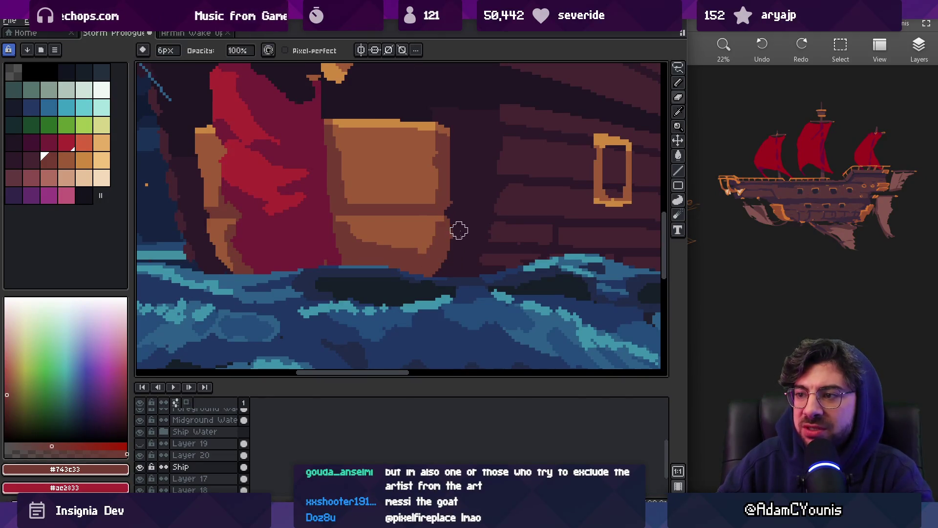
key(b)
alt+click(433, 229)
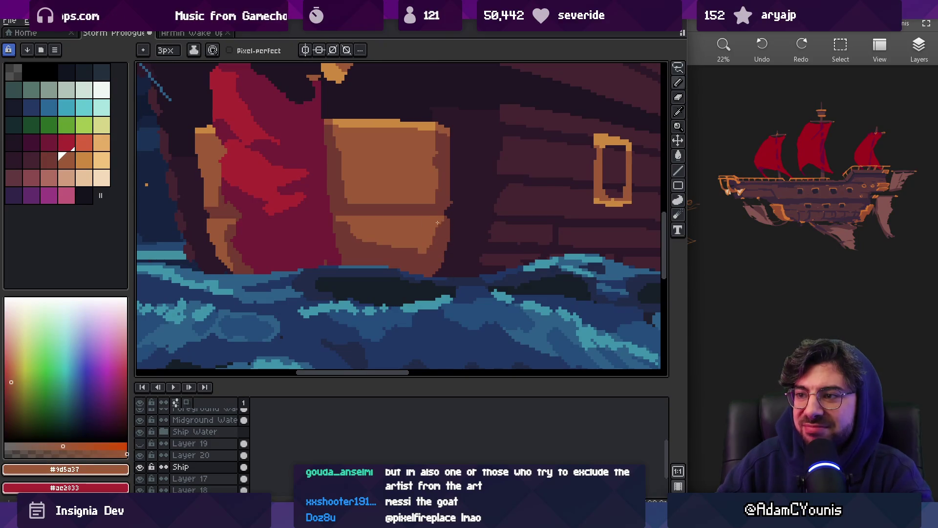
alt+click(441, 234)
key(minus)
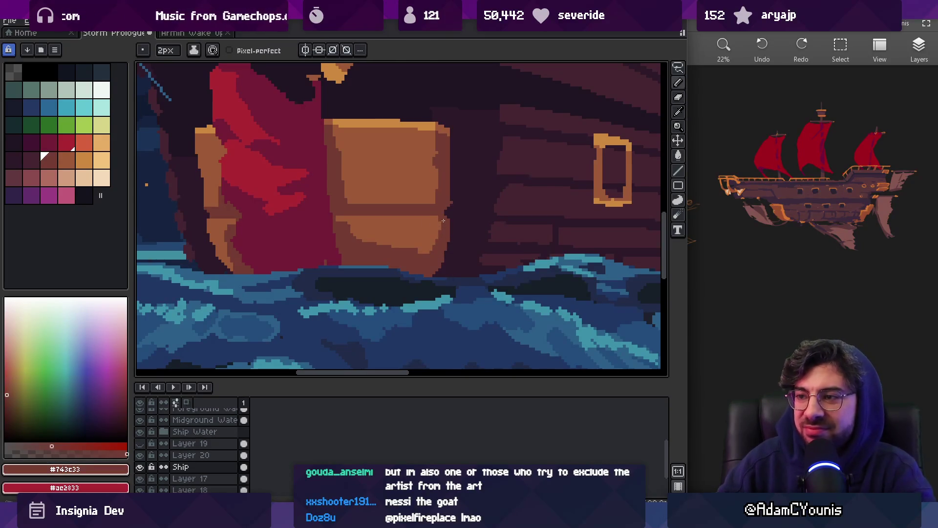
alt+click(429, 157)
key(z)
scroll(440, 166, down, 4)
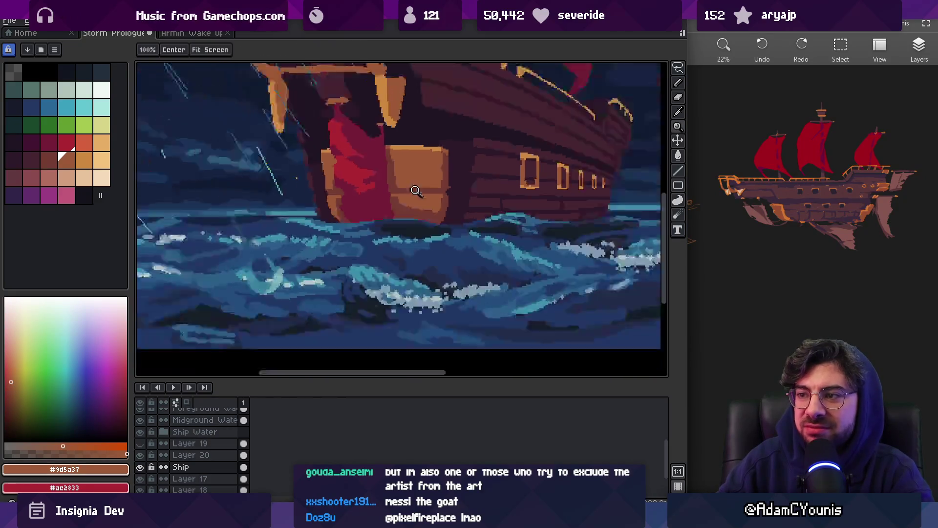
scroll(451, 191, up, 2)
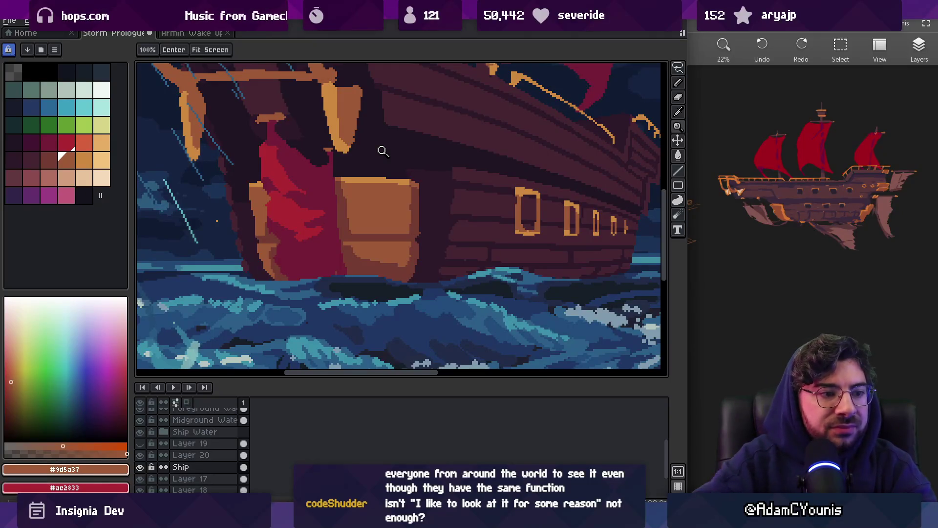
- Select Layer 17 and eyedropper the hull's dark purple #2c1928
mouse_move(370, 252)
mouse_down()
mouse_move(352, 272)
mouse_move(321, 262)
mouse_up()
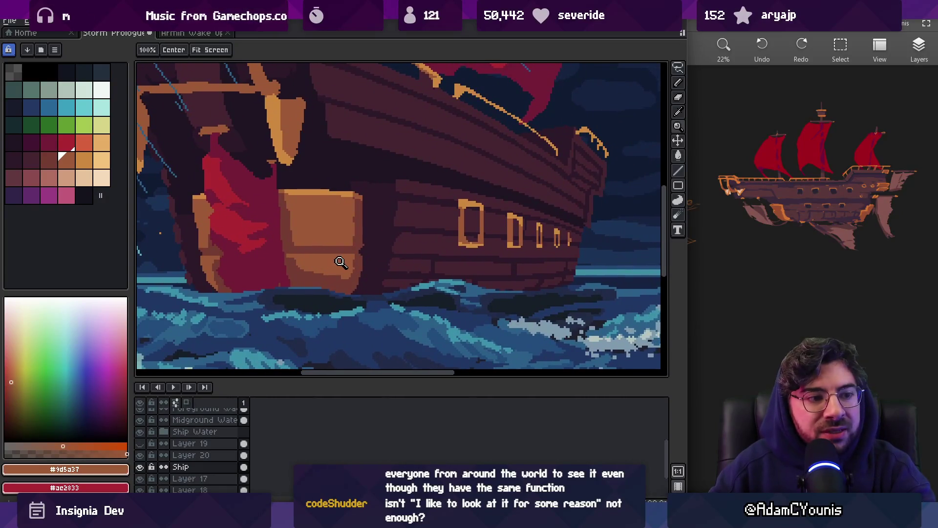
key(v)
click(390, 263)
alt+click(391, 261)
key(b)
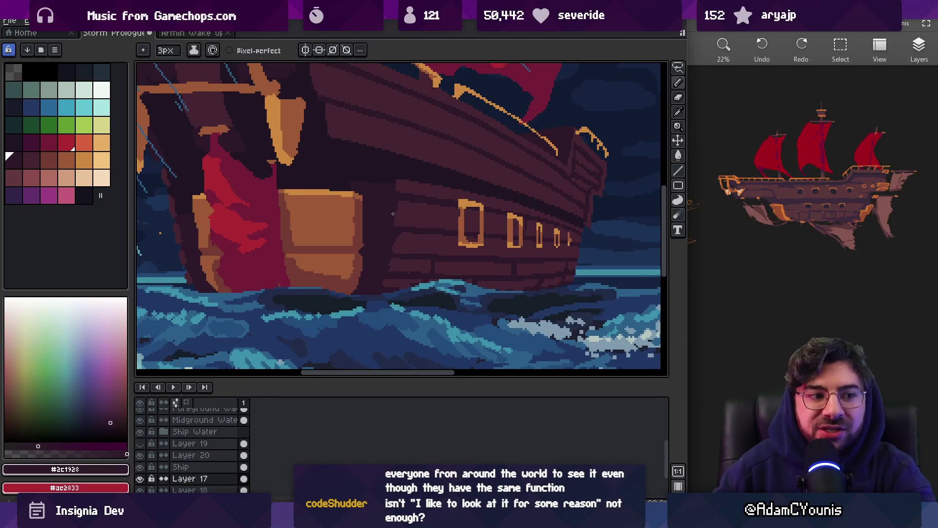
drag(396, 237, 406, 281)
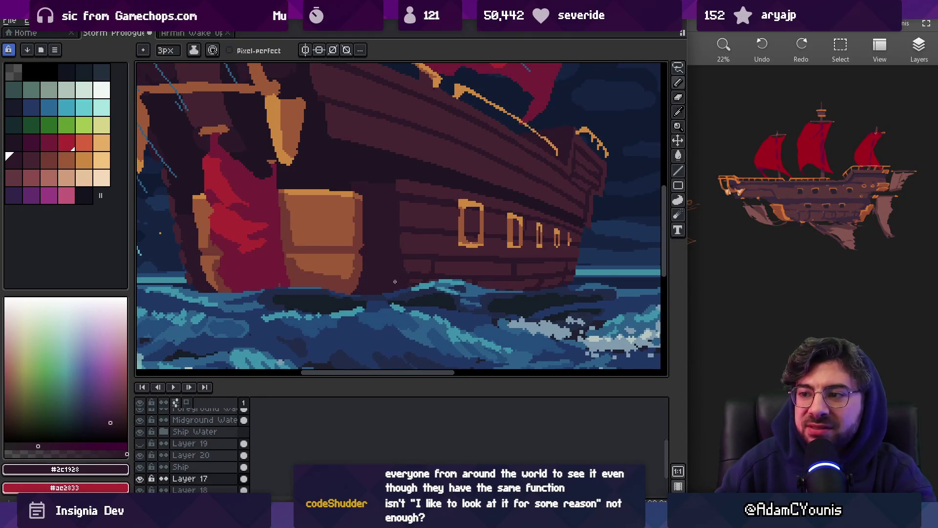
key(z)
scroll(420, 195, down, 3)
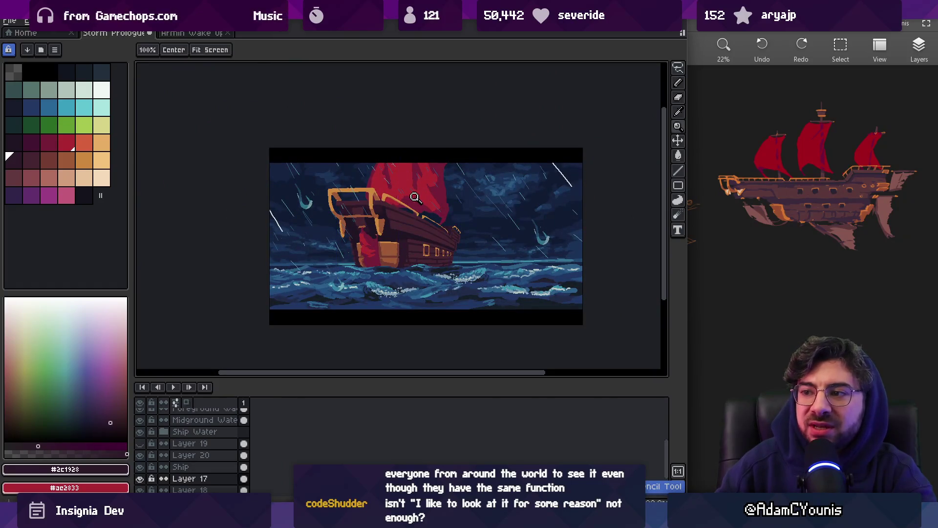
ctrl+click(414, 198)
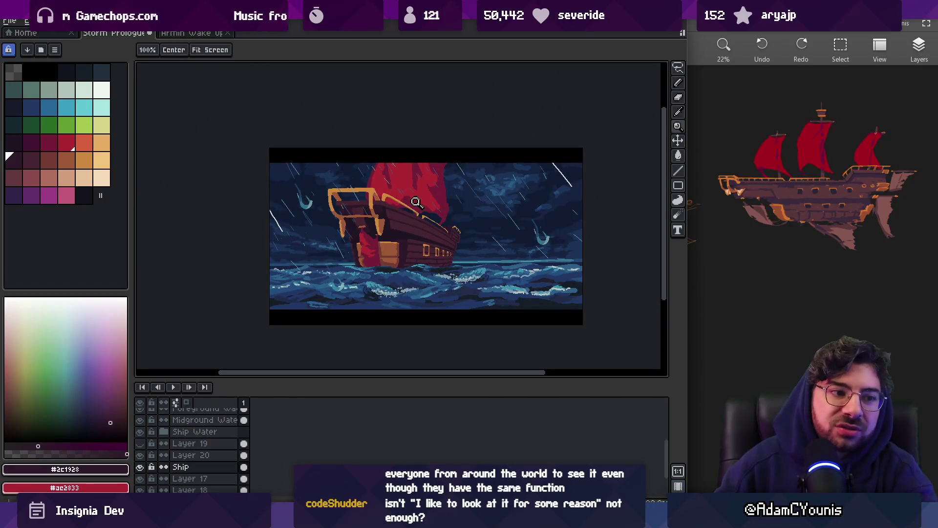
scroll(402, 263, up, 3)
ctrl+click(425, 235)
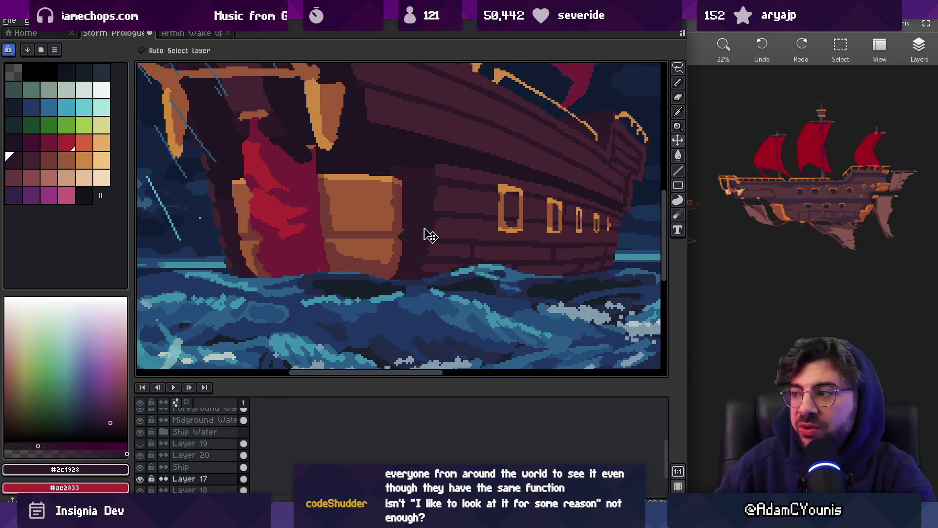
alt+click(439, 245)
key(b)
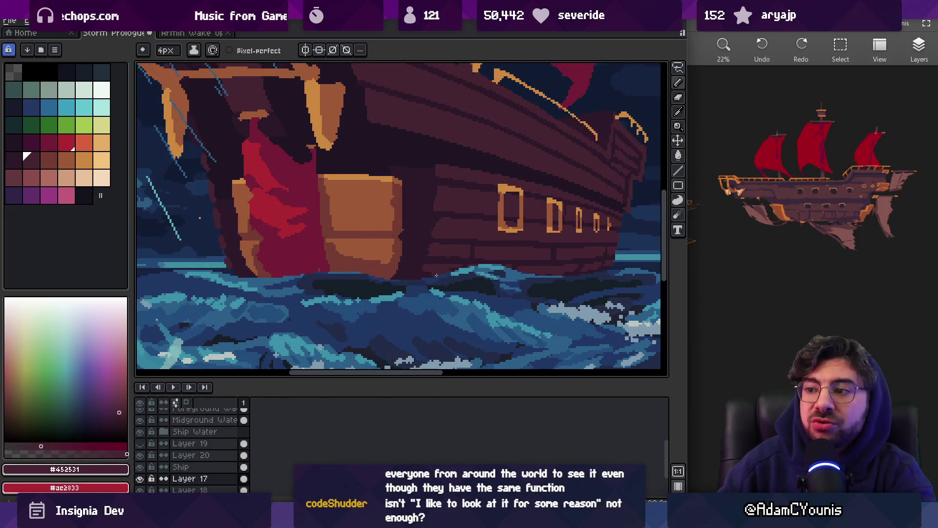
alt+click(410, 271)
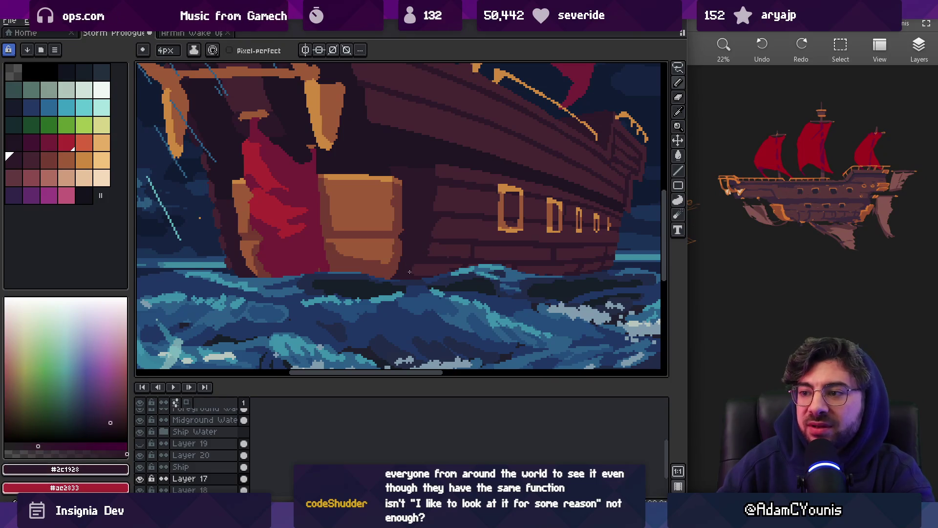
alt+click(426, 253)
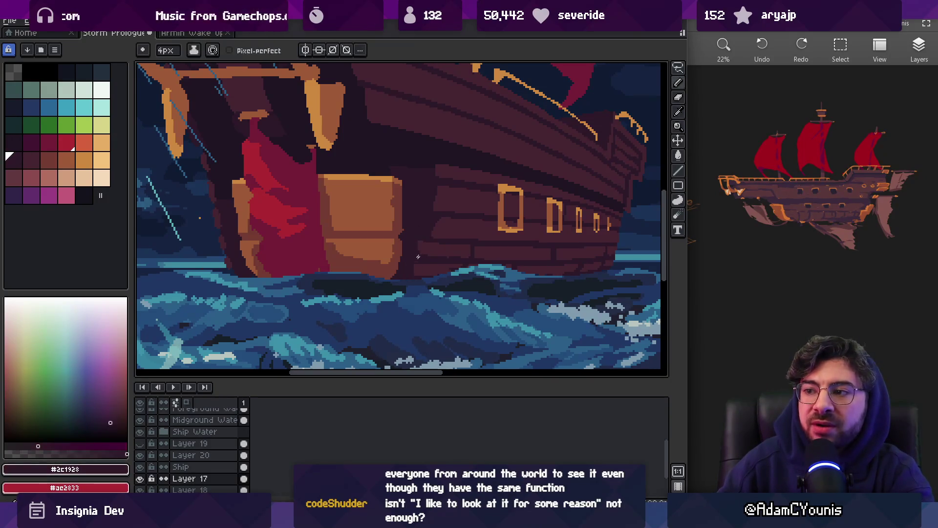
alt+click(422, 229)
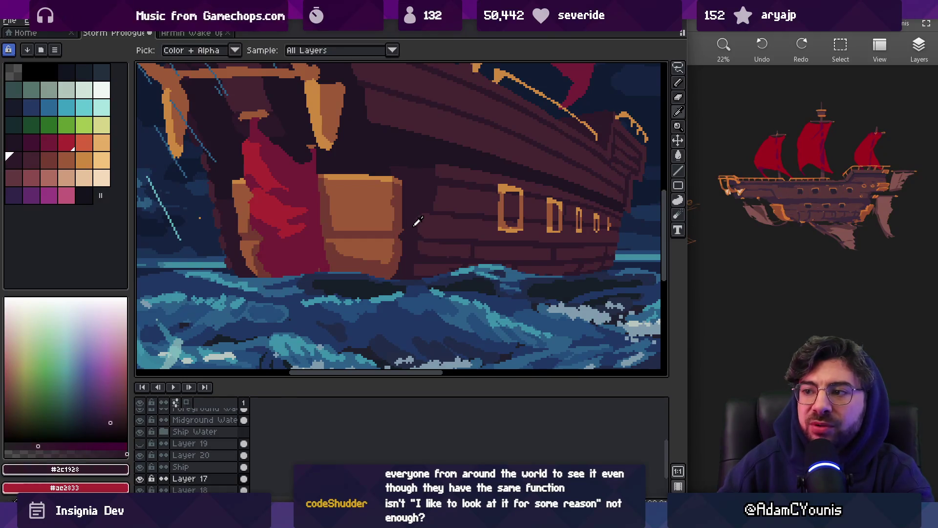
alt+click(441, 191)
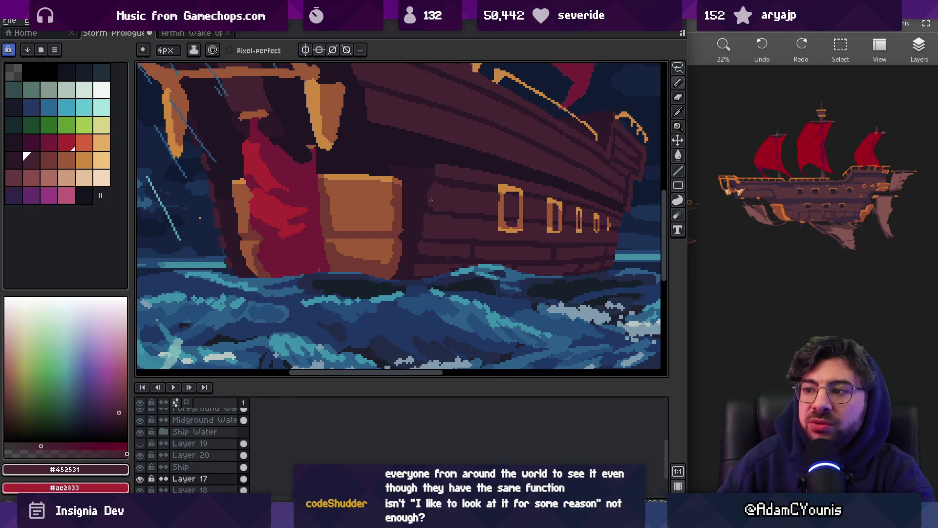
alt+click(419, 193)
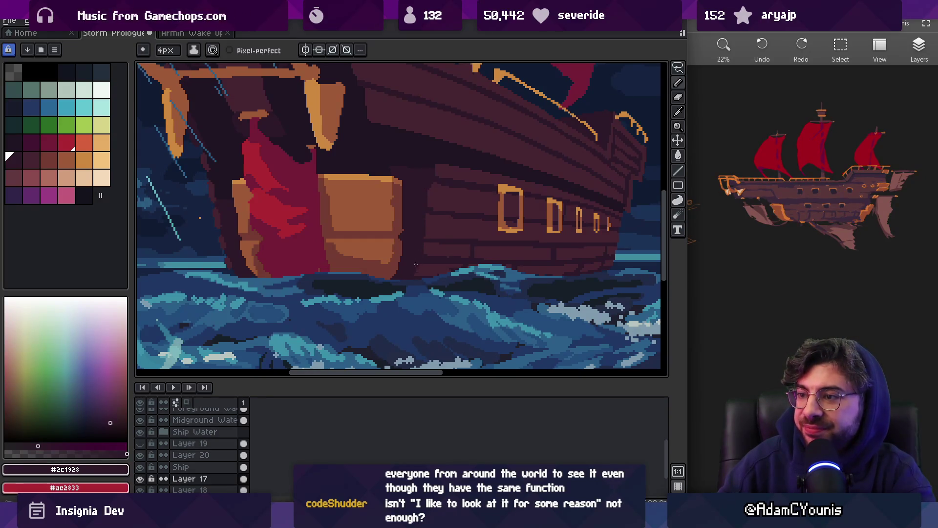
key(z)
scroll(433, 236, down, 4)
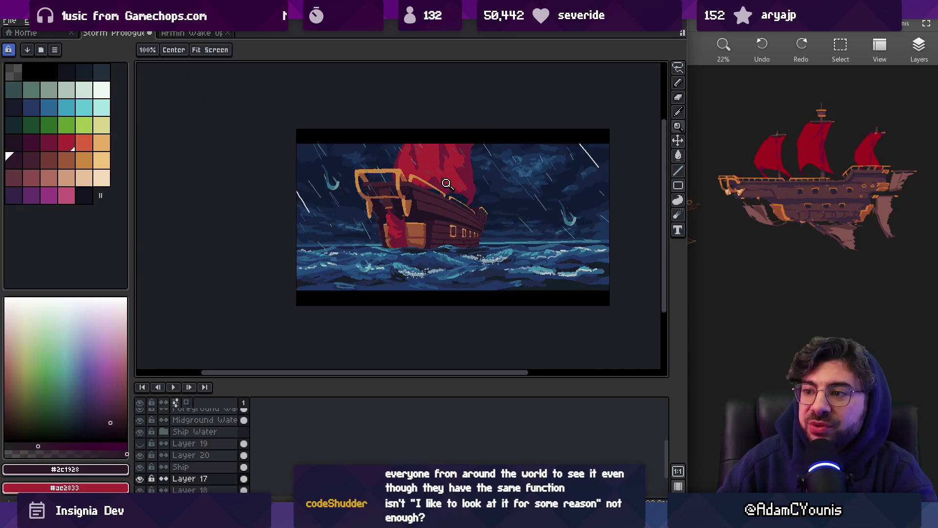
scroll(442, 234, up, 5)
key(v)
- Pick the Ship layer and erase the orange block's right edge on the hull
alt+click(424, 264)
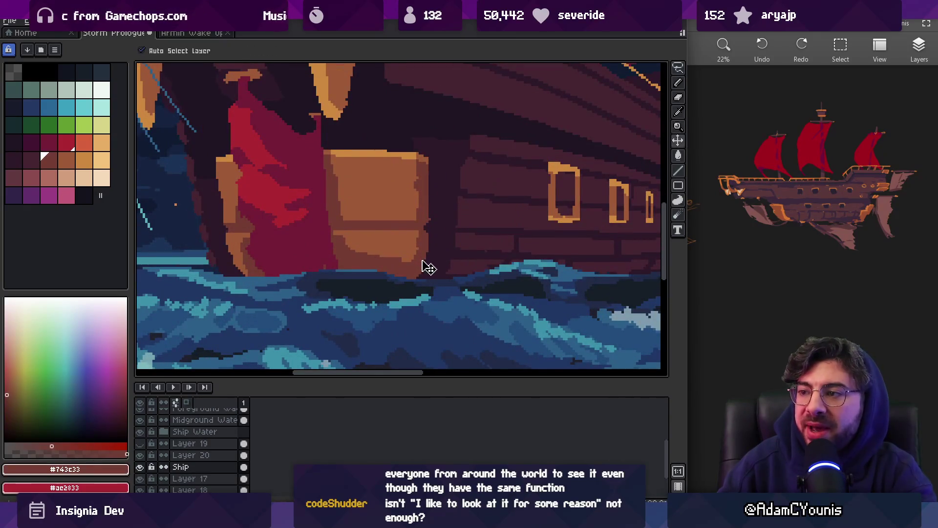
key(b)
key(e)
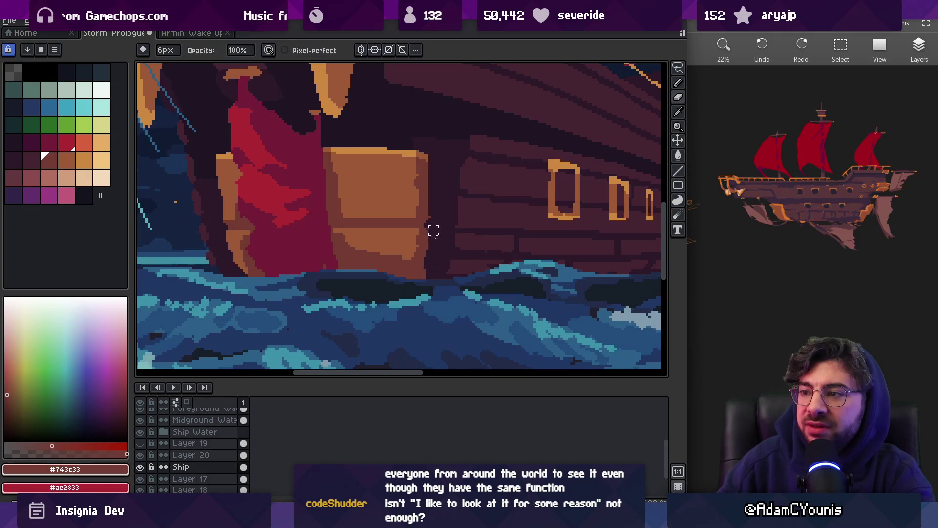
drag(433, 166, 436, 157)
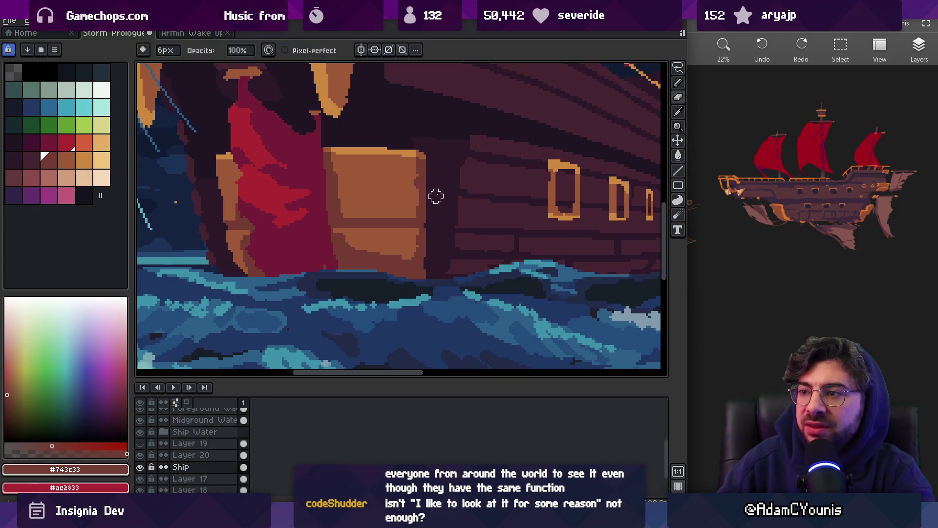
key(z)
scroll(438, 182, down, 3)
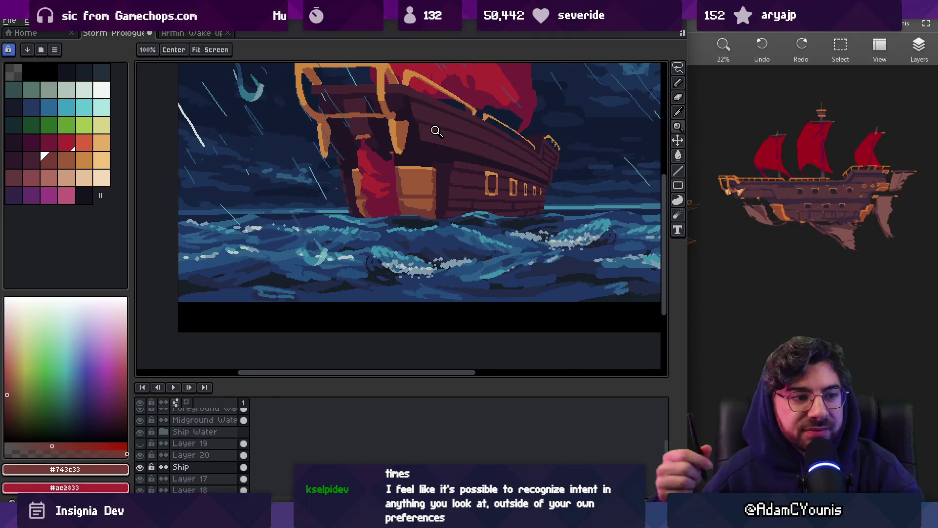
- Zoom in on the sail and hull and sample the lighter brown #9d5a37
click(328, 198)
key(m)
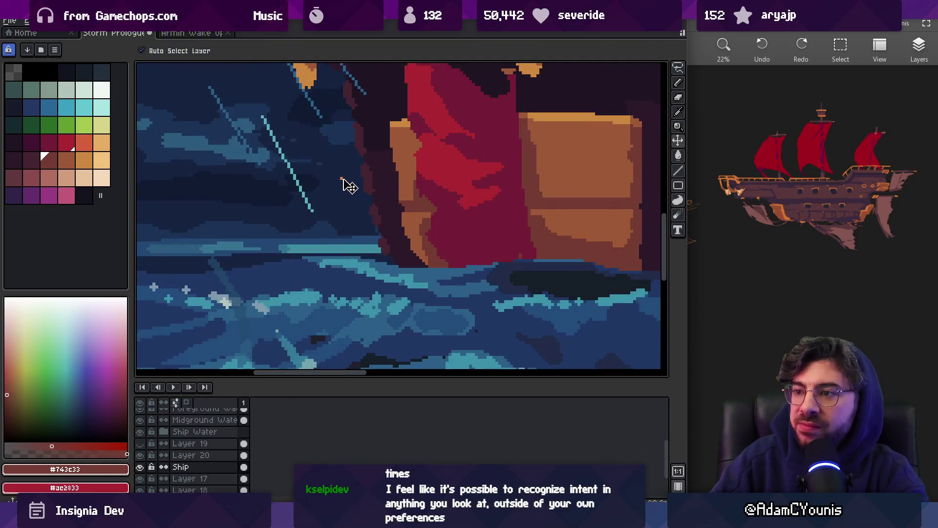
key(z)
right_click(356, 184)
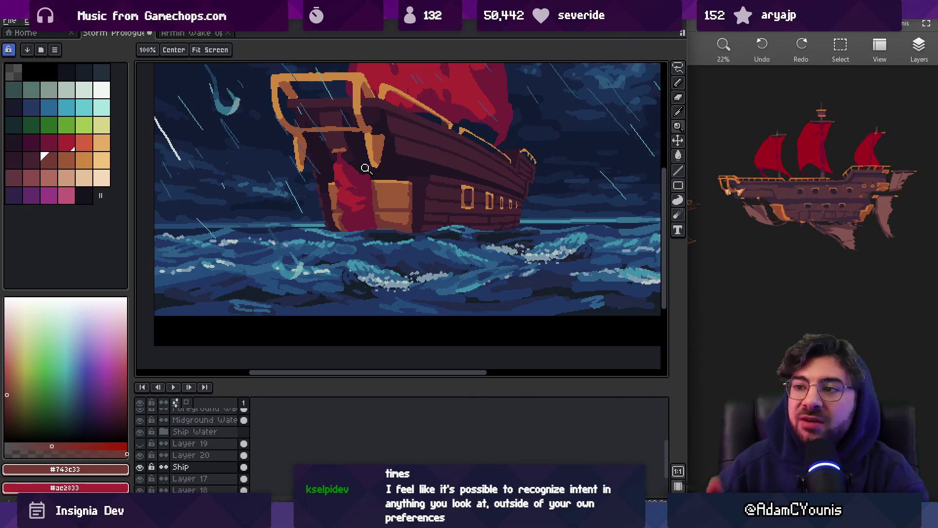
click(351, 205)
click(322, 188)
key(v)
key(b)
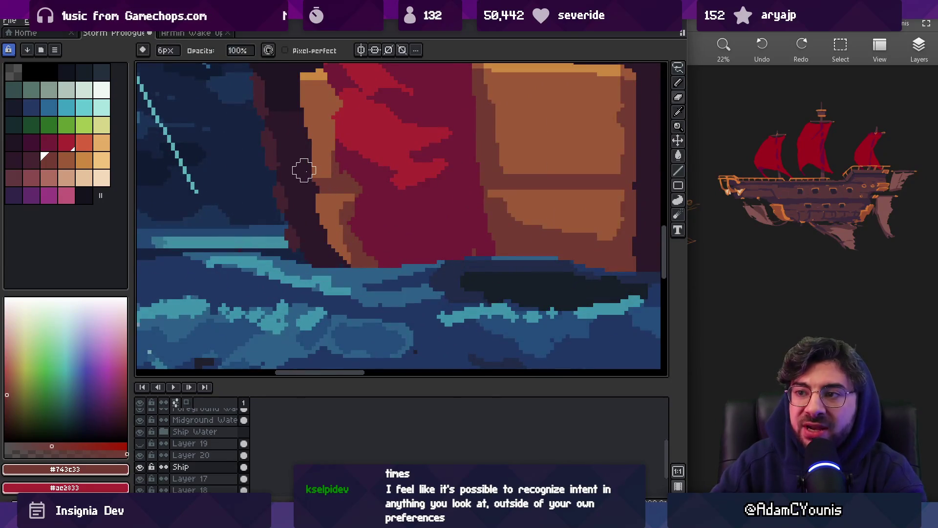
alt+click(330, 225)
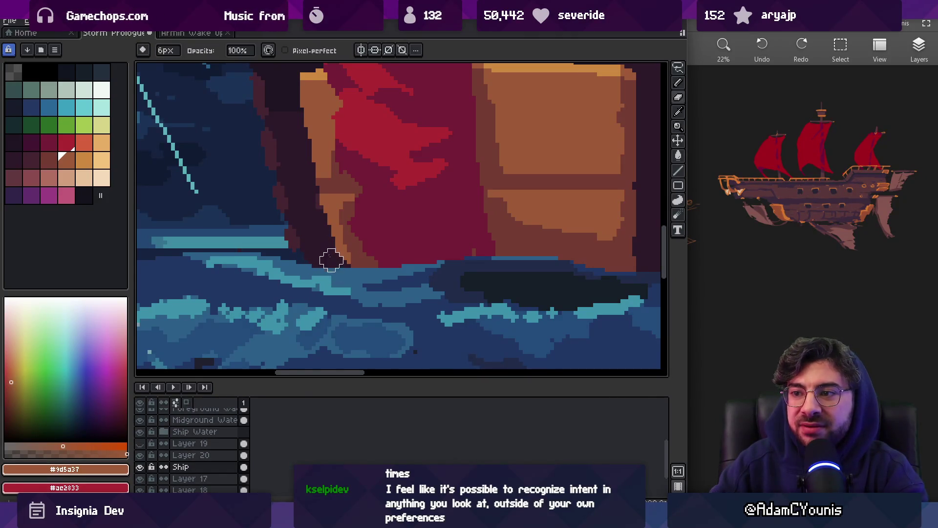
- Sample the darker #743c33 from the sail's edge
key(z)
scroll(336, 216, down, 5)
scroll(385, 236, up, 4)
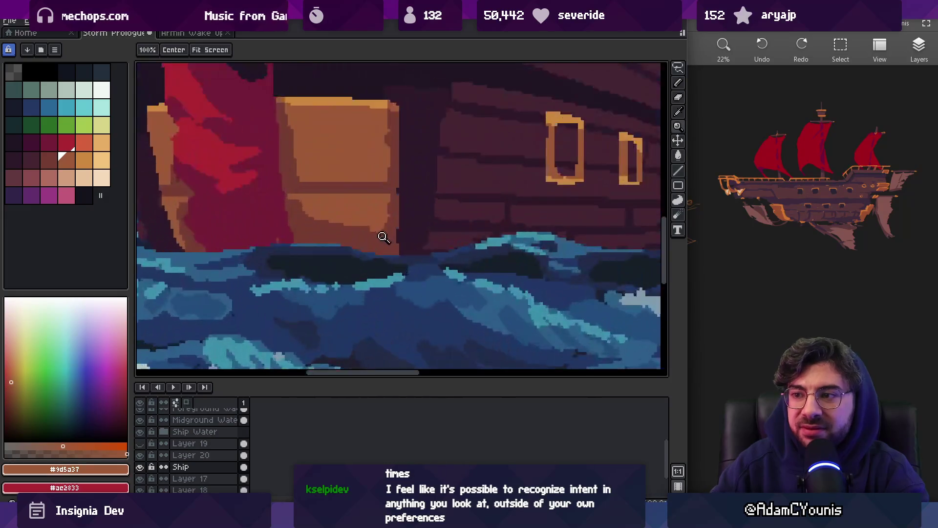
key(b)
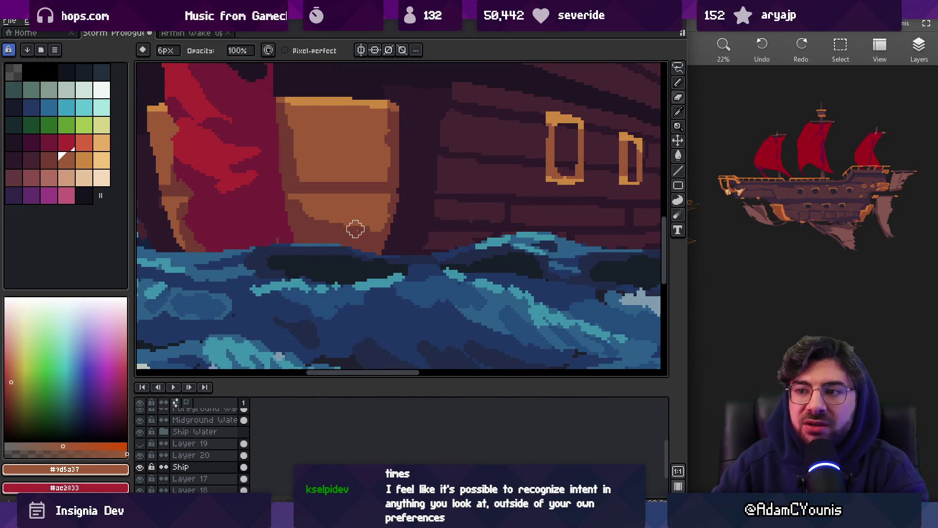
alt+click(386, 222)
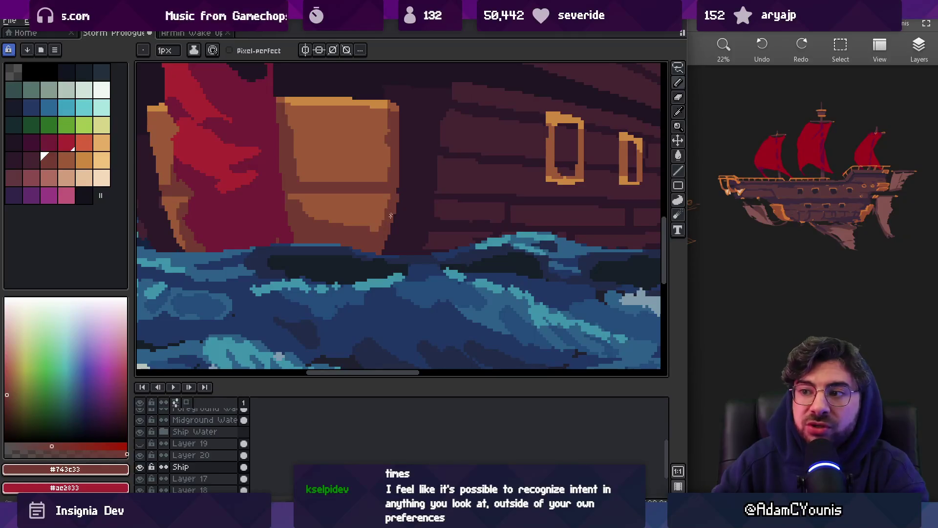
key(z)
scroll(390, 186, down, 2)
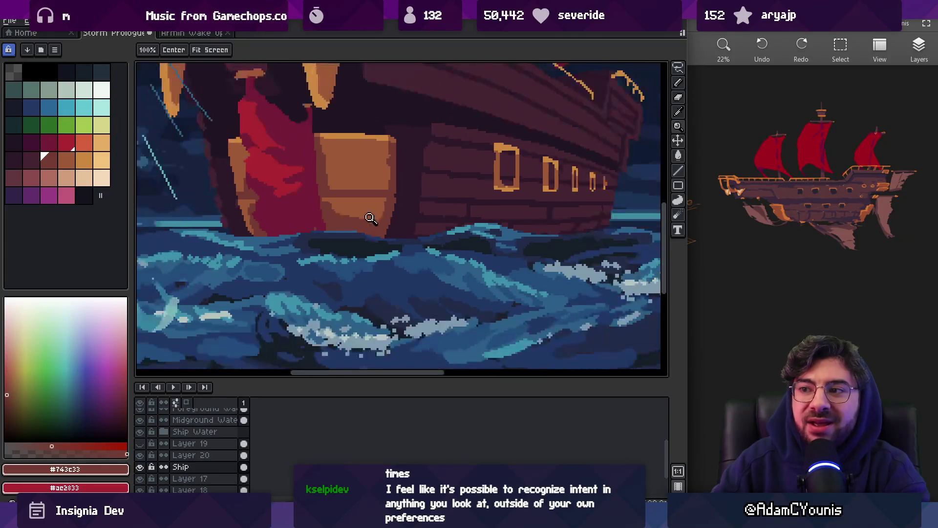
scroll(394, 191, up, 3)
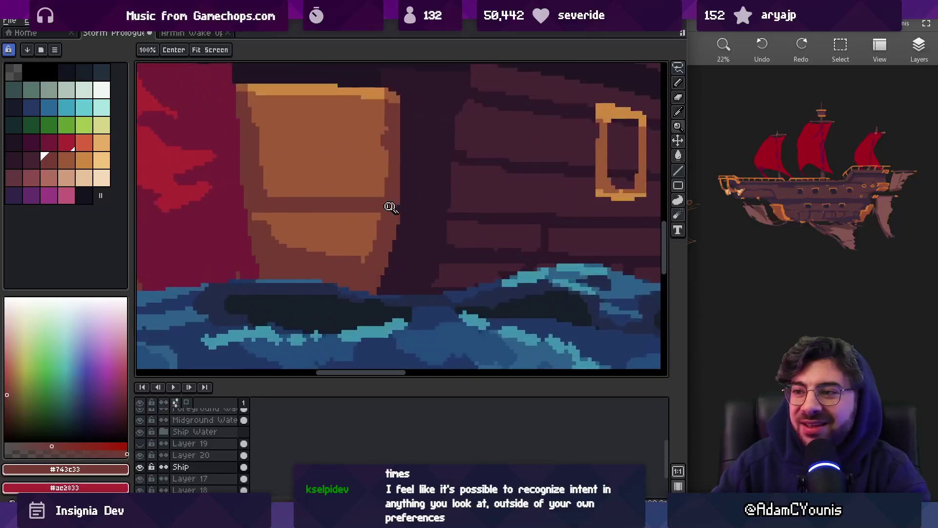
- Draw a 2px #cd893f orange highlight line across the block's plank seam
key(v)
key(z)
scroll(383, 210, down, 2)
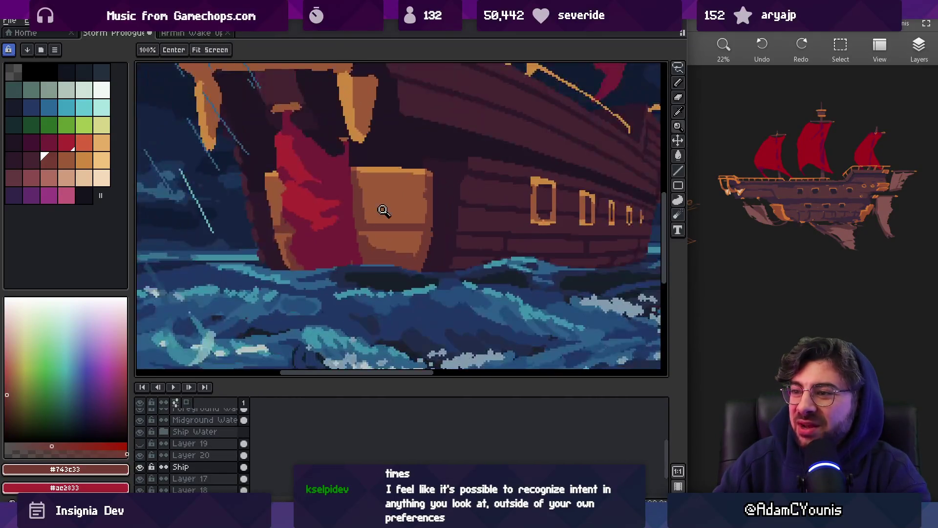
scroll(387, 224, up, 1)
key(b)
alt+click(382, 233)
drag(369, 233, 424, 234)
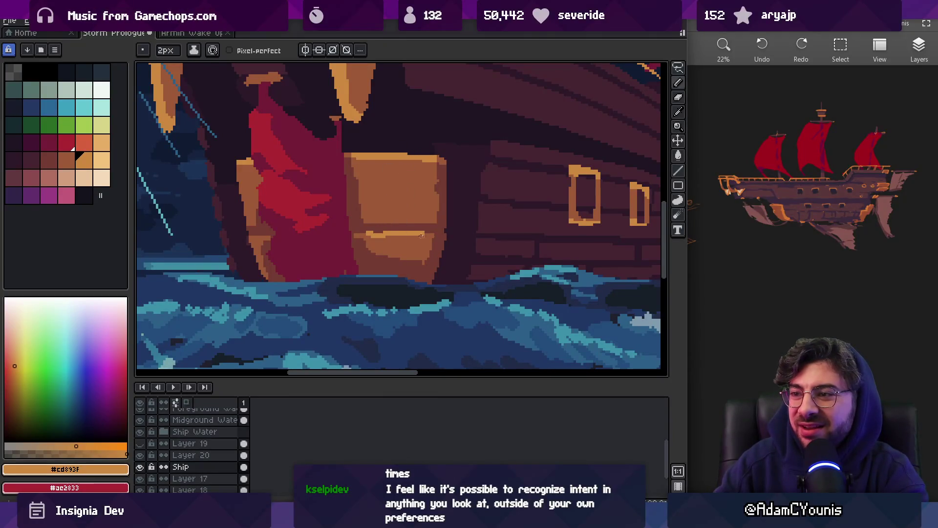
key(z)
scroll(425, 233, down, 4)
key(v)
key(z)
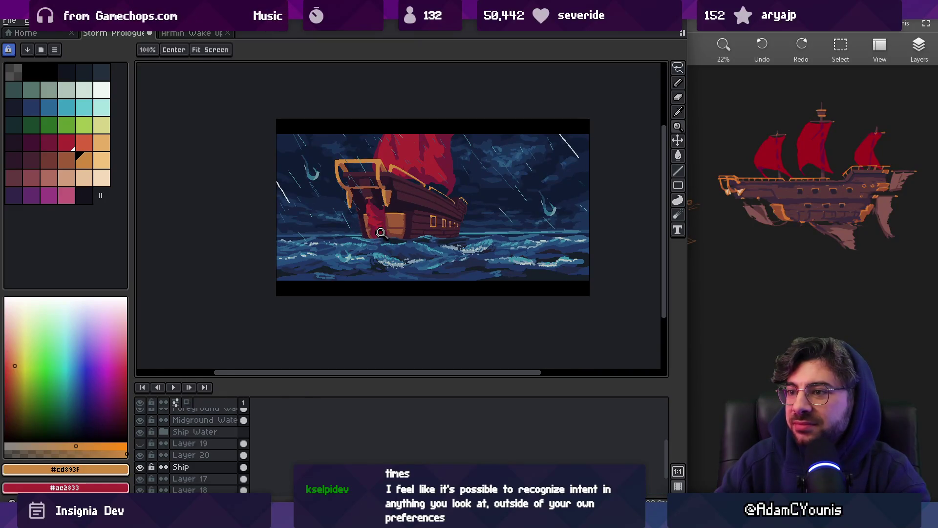
scroll(382, 205, up, 3)
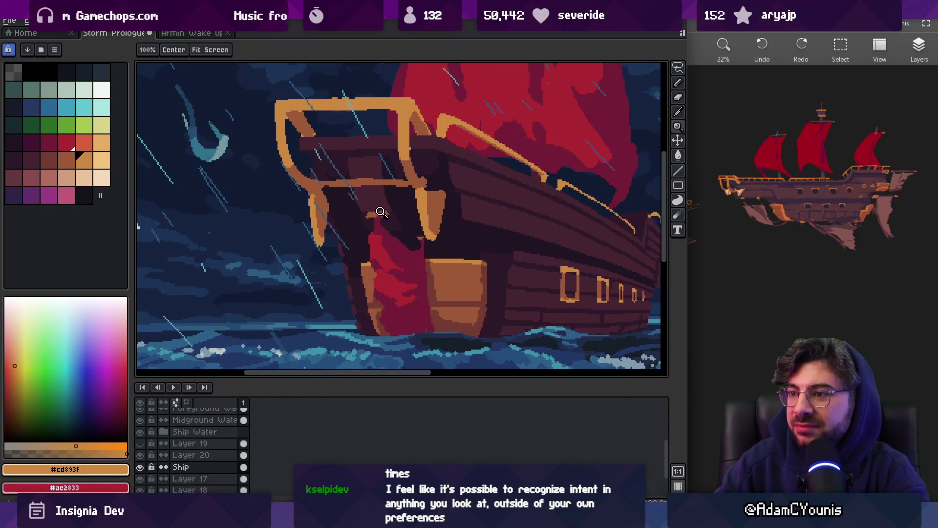
scroll(378, 226, down, 3)
scroll(420, 219, up, 3)
key(i)
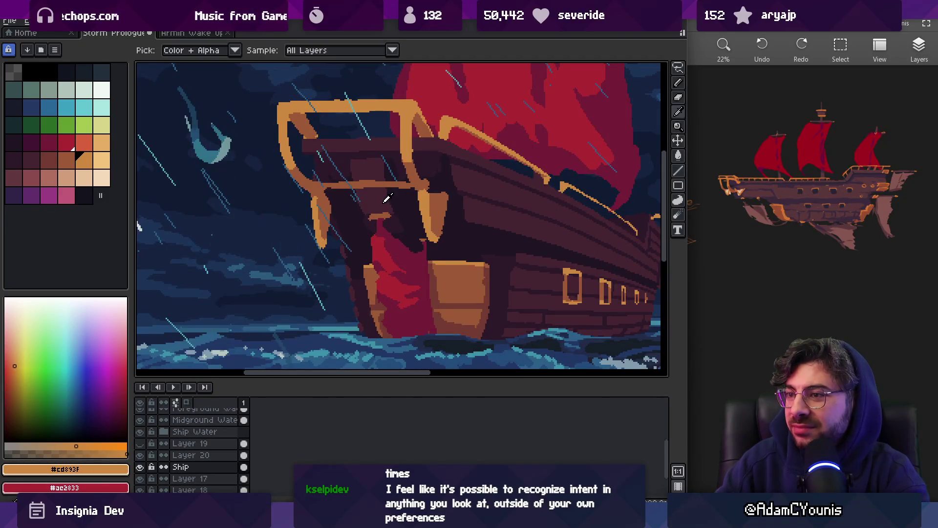
click(399, 217)
key(alt+Down)
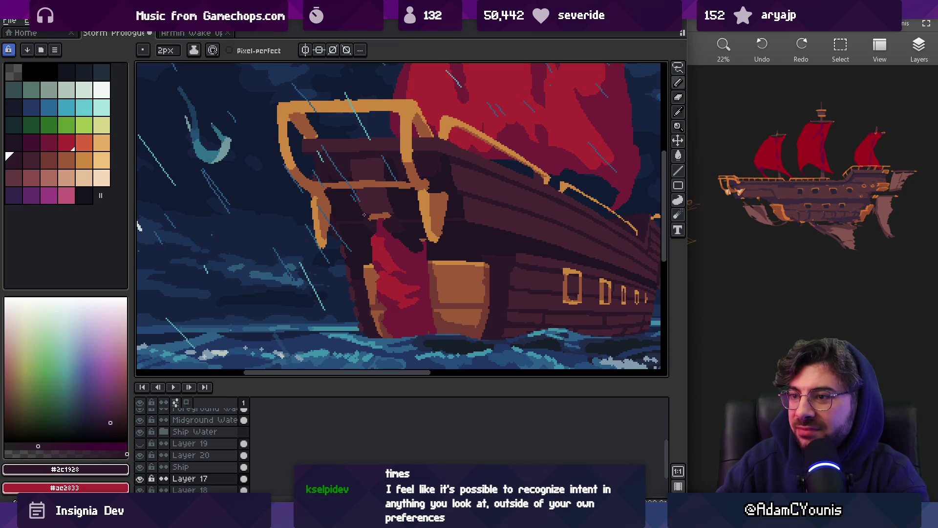
key(g)
key(z)
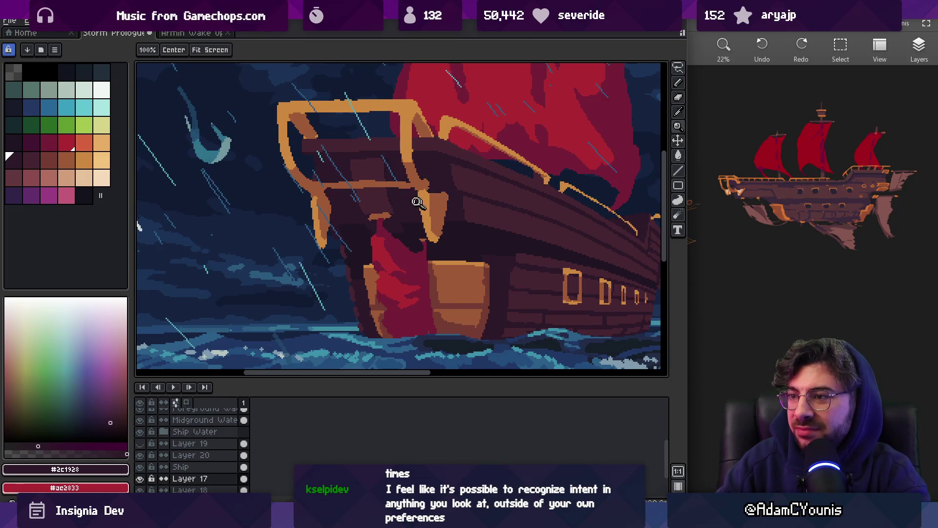
scroll(410, 203, down, 2)
scroll(415, 195, up, 3)
key(e)
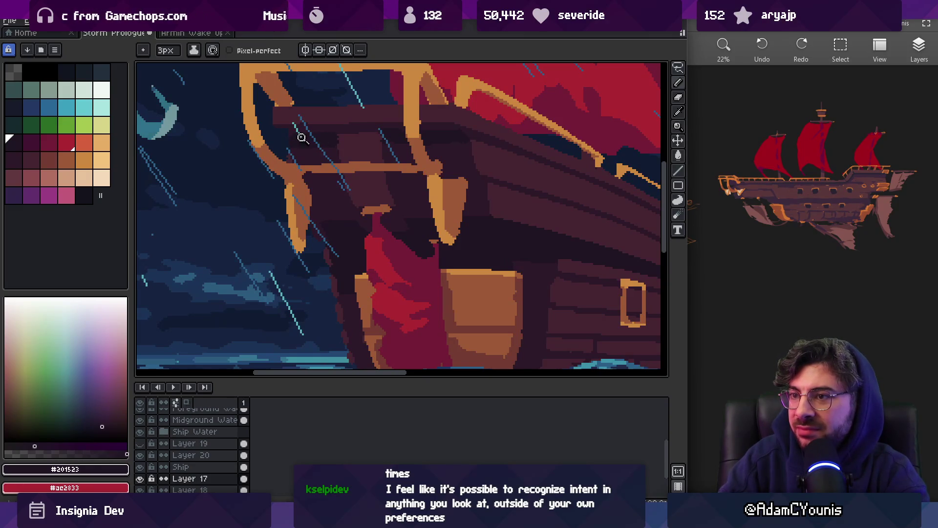
key(z)
scroll(342, 117, down, 5)
scroll(380, 143, up, 1)
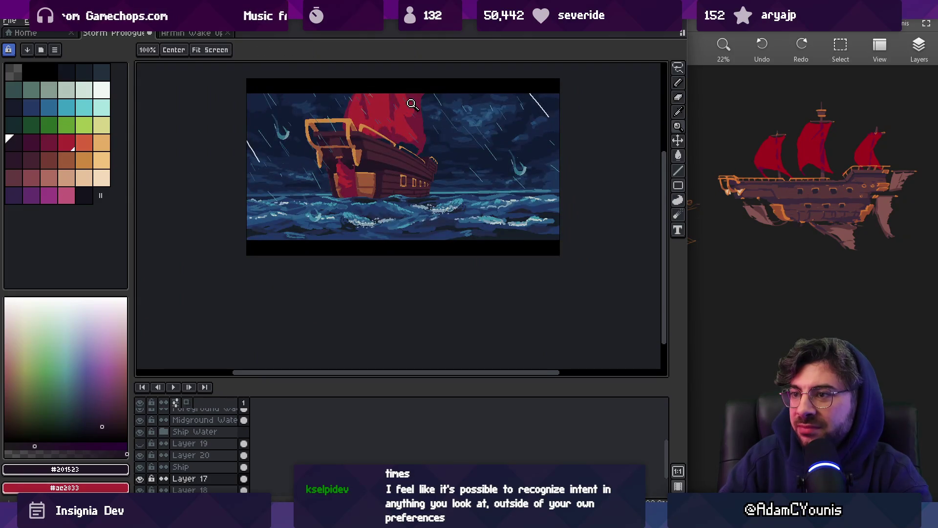
scroll(421, 137, up, 1)
scroll(422, 188, up, 1)
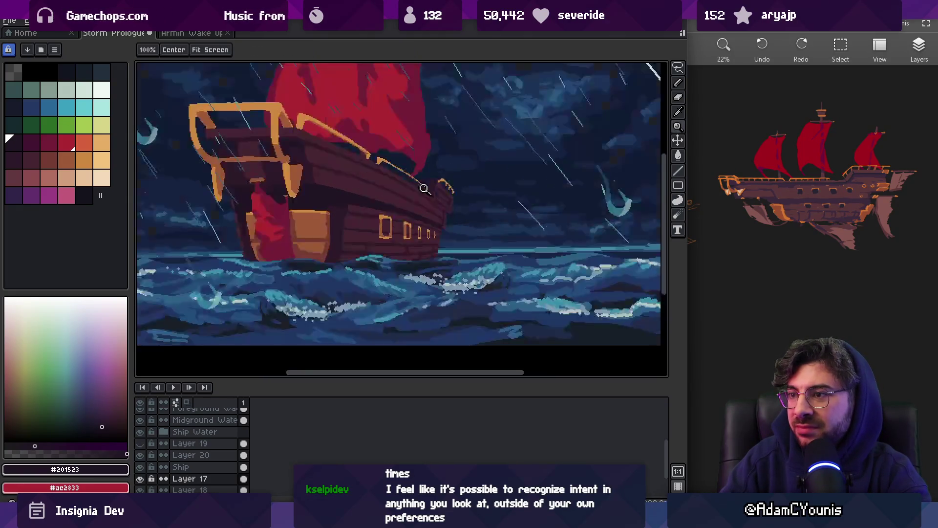
scroll(413, 185, up, 2)
- On the Ship layer, select the end of the gold railing, then drop the selection
ctrl+click(412, 191)
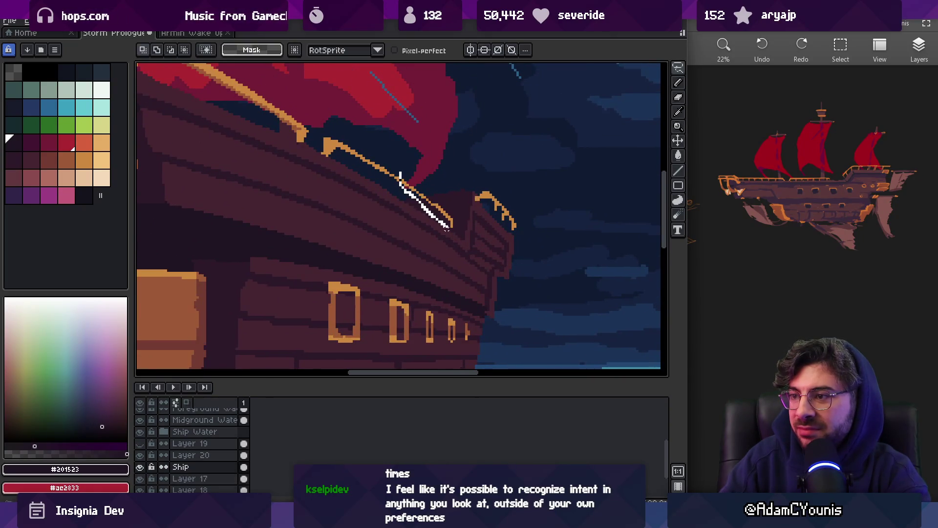
key(ctrl+d)
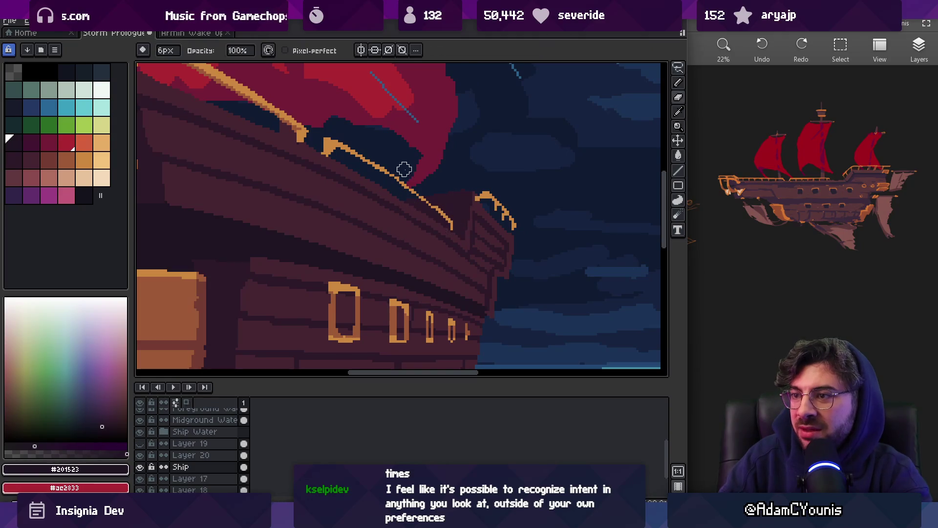
scroll(405, 183, up, 1)
mouse_move(397, 173)
mouse_down()
mouse_move(412, 226)
mouse_move(506, 184)
mouse_move(503, 195)
mouse_up()
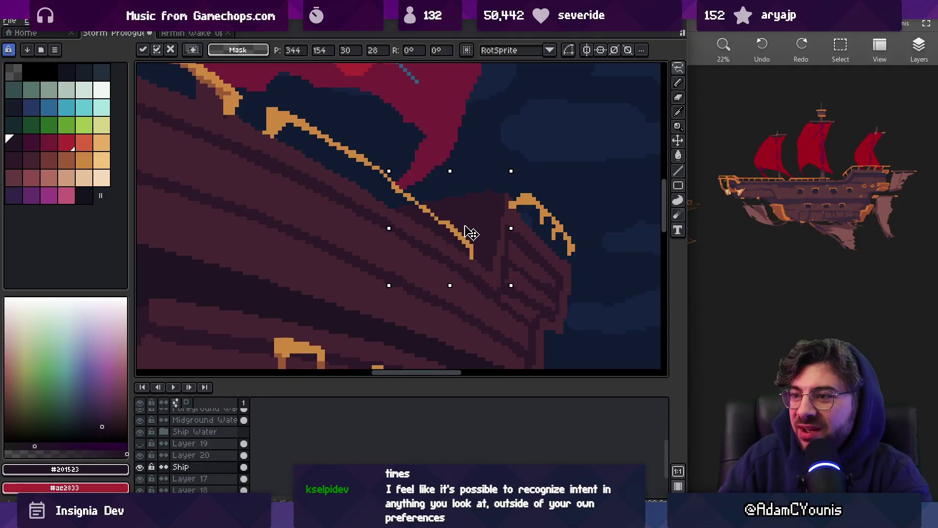
key(b)
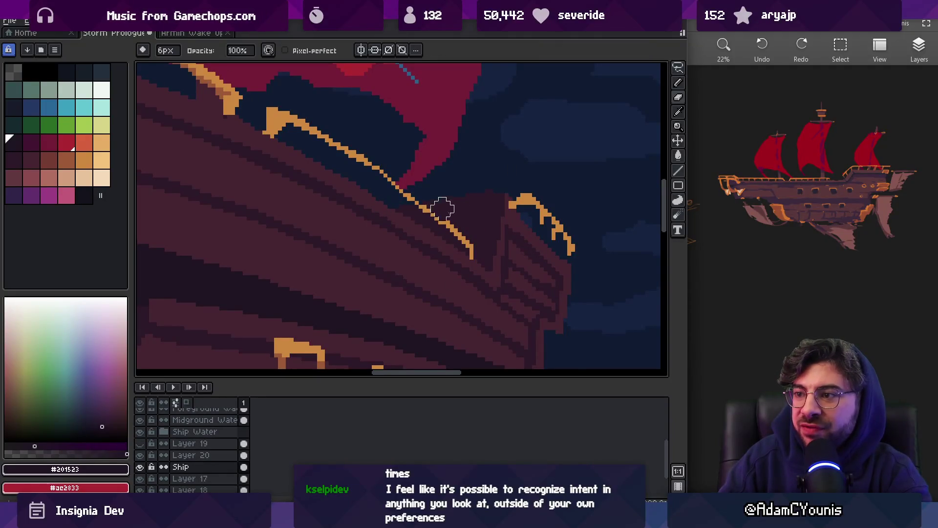
- Sample the railing's orange #cd893f and add a 1px pixel extending the rail line
key(e)
scroll(461, 216, up, 2)
key(b)
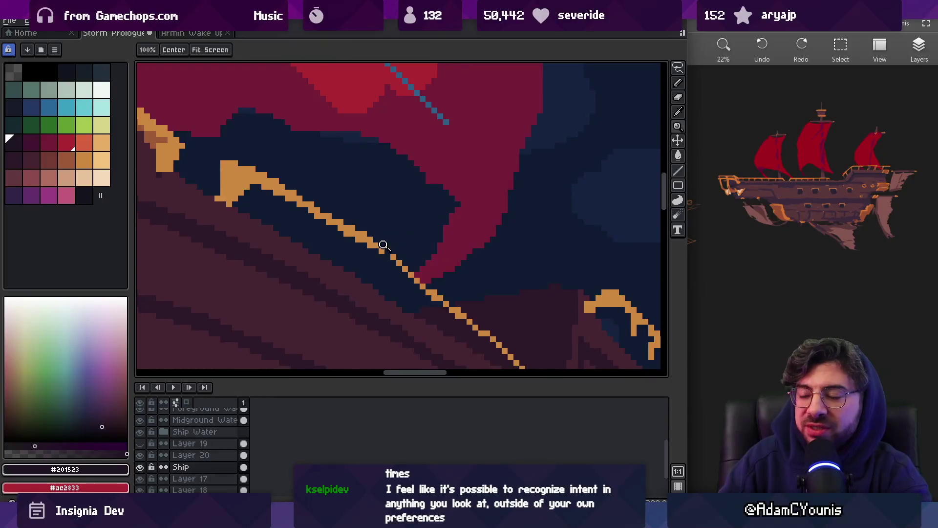
scroll(386, 245, up, 2)
alt+click(361, 244)
click(404, 278)
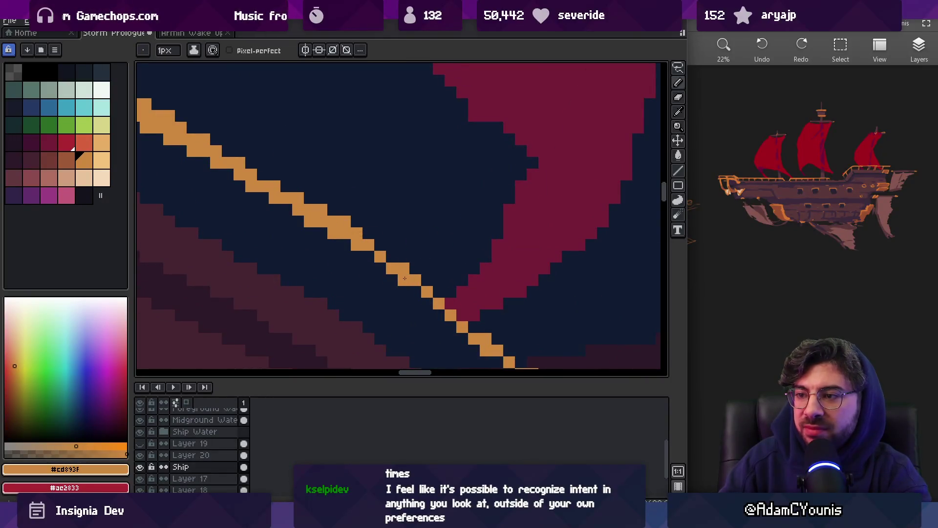
- Alternate between zoomed-out reviews and pencil touch-ups along the gold railing
key(z)
scroll(454, 208, down, 3)
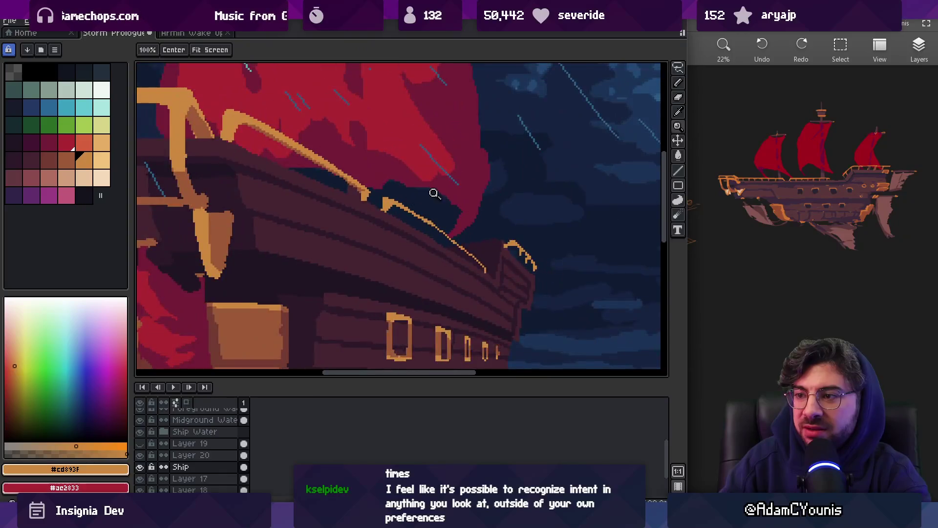
scroll(463, 206, up, 3)
key(b)
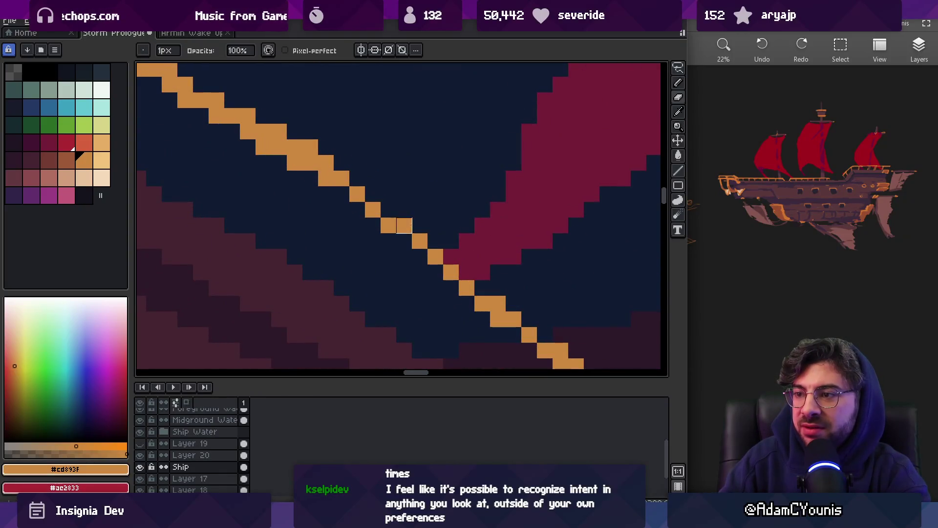
key(z)
scroll(425, 210, down, 3)
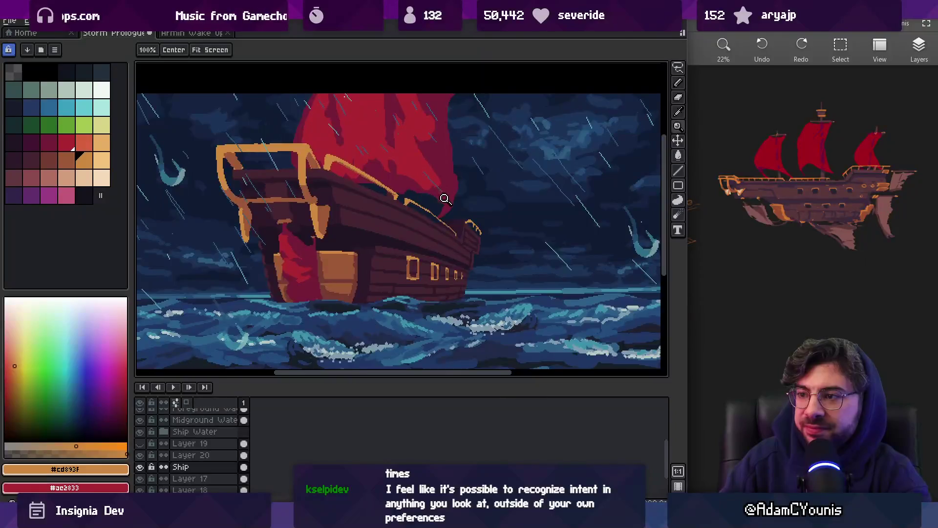
scroll(445, 206, up, 2)
scroll(445, 206, up, 2)
key(b)
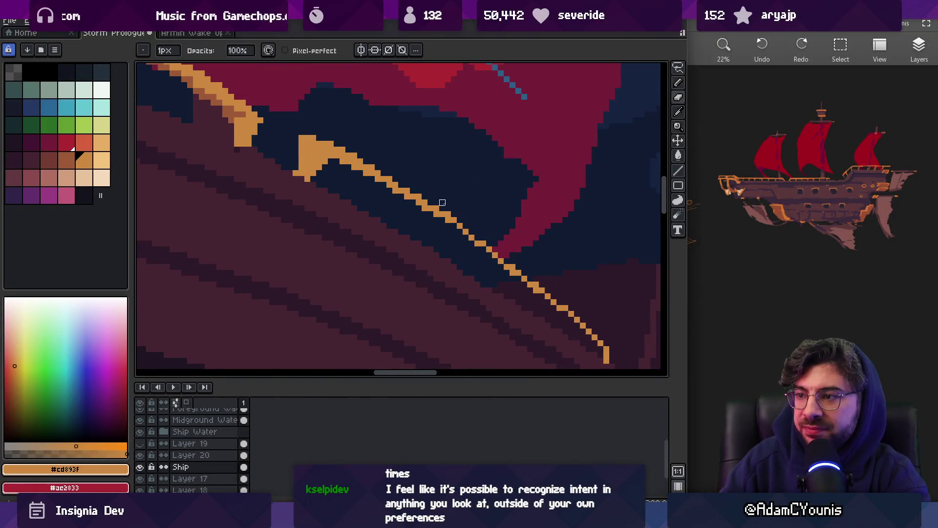
scroll(458, 196, down, 3)
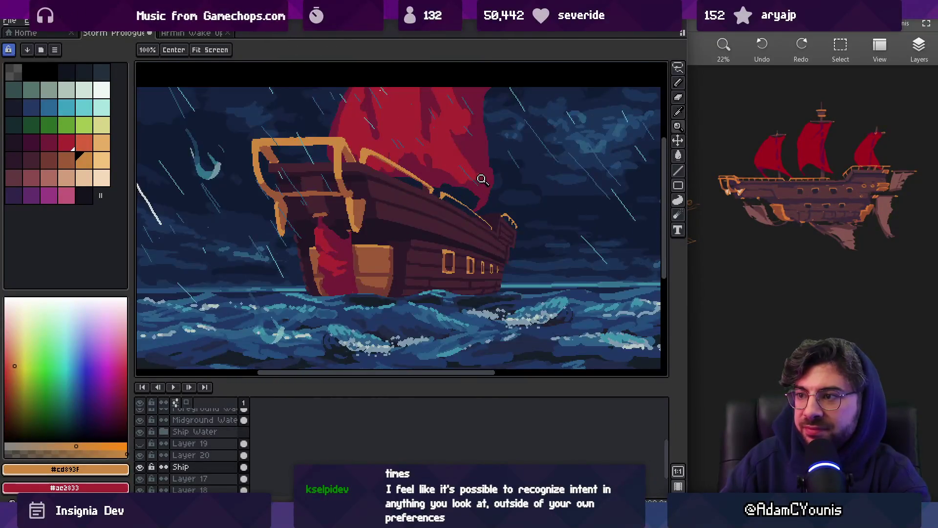
scroll(466, 203, up, 3)
key(b)
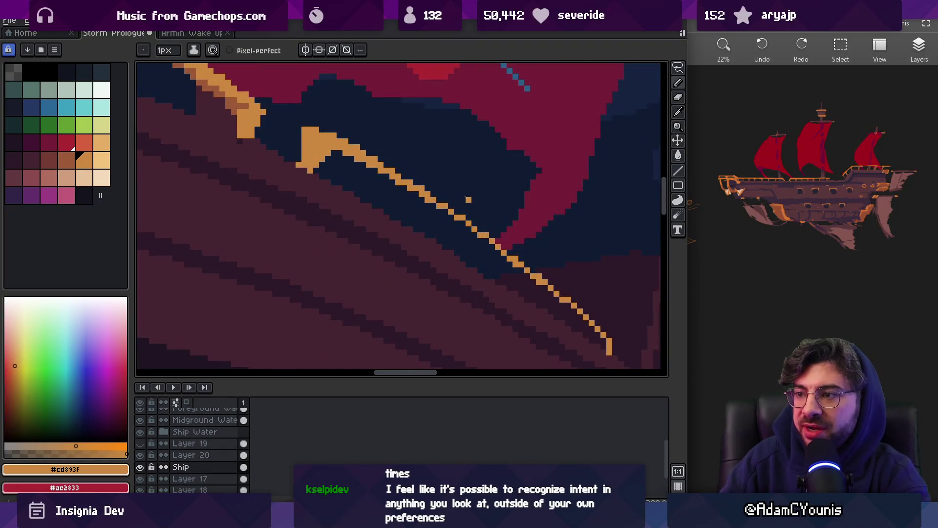
scroll(480, 206, down, 3)
scroll(477, 178, up, 3)
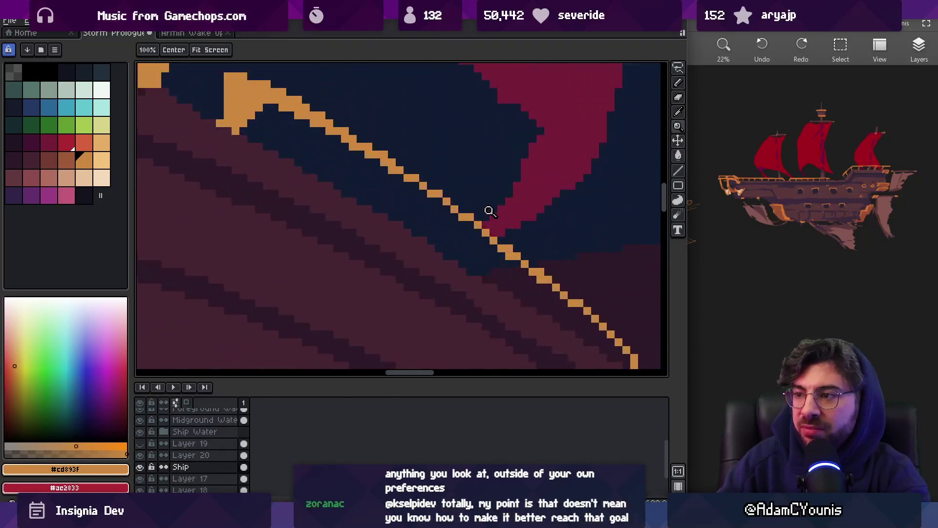
- Finish the rail with a short downward hook near the bow's gold post
key(z)
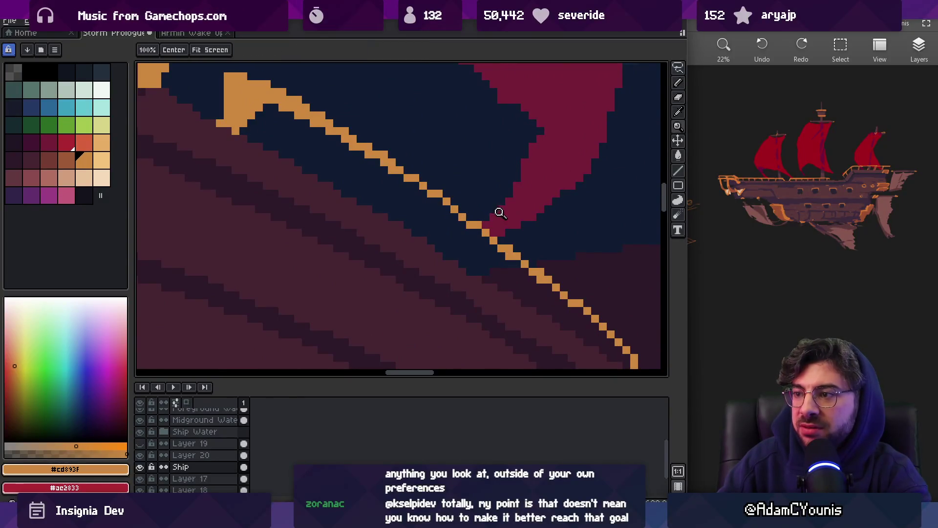
scroll(495, 211, down, 3)
scroll(511, 218, up, 5)
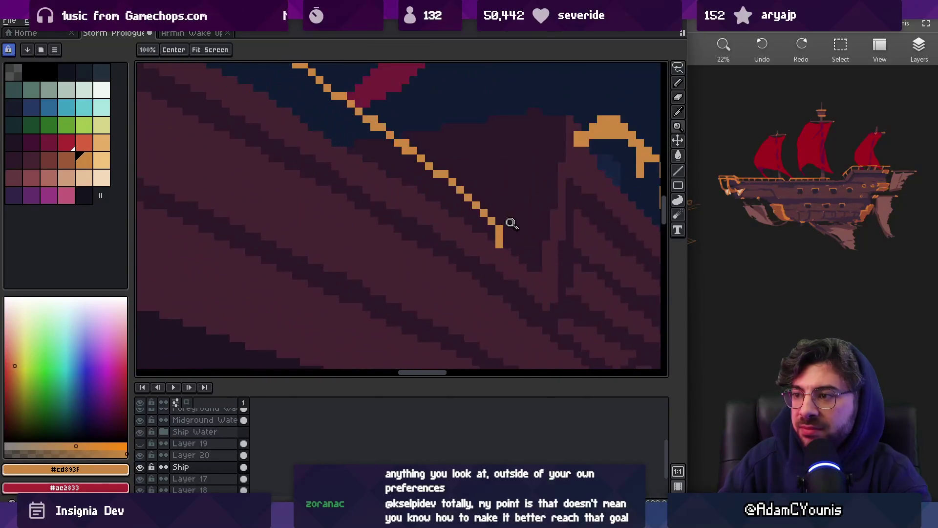
key(b)
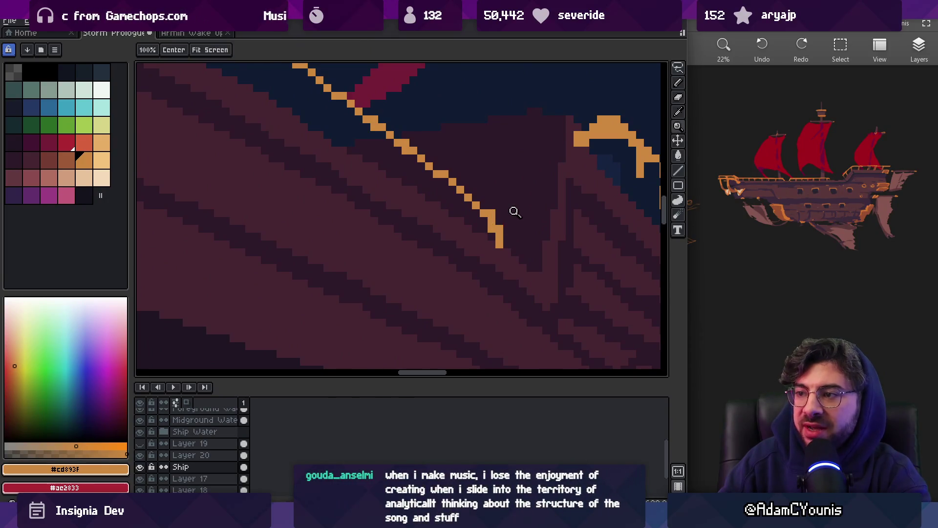
scroll(515, 208, down, 1)
key(z)
scroll(464, 192, down, 3)
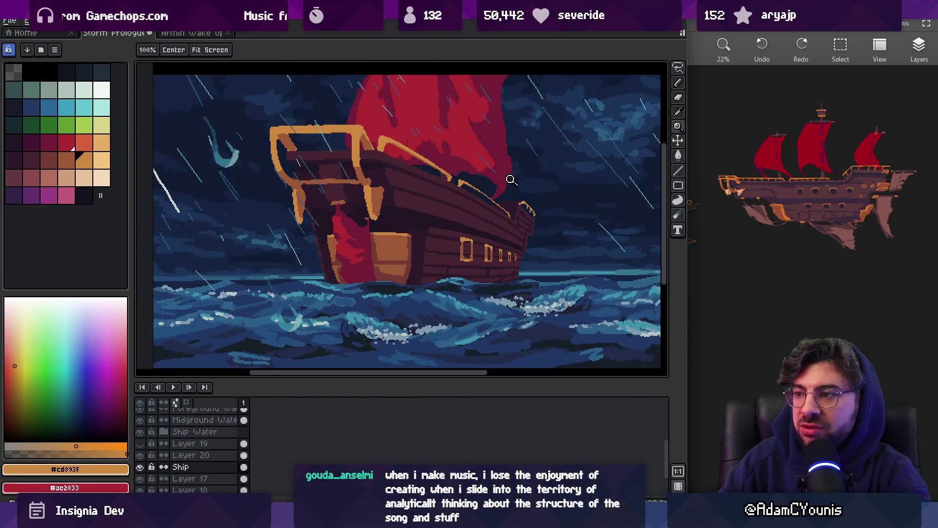
scroll(486, 188, up, 1)
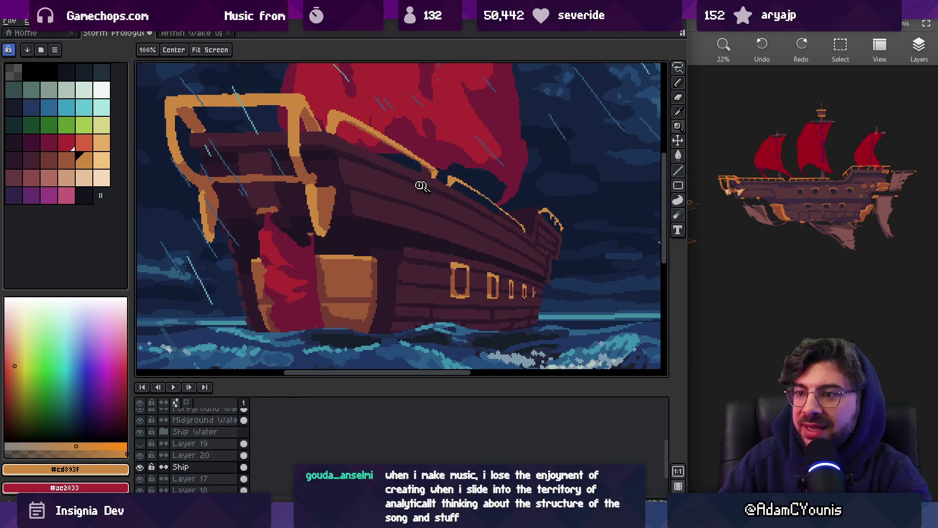
scroll(315, 215, up, 1)
key(b)
key(plus)
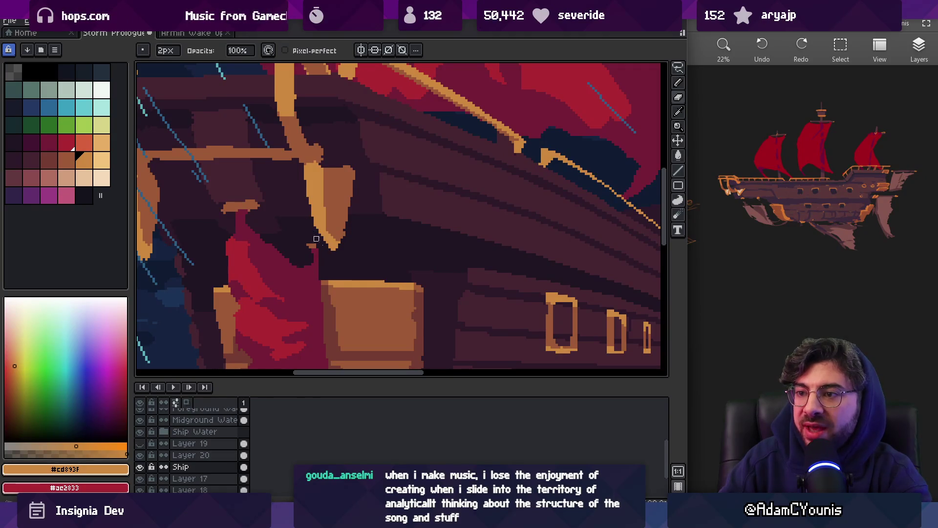
drag(327, 248, 393, 276)
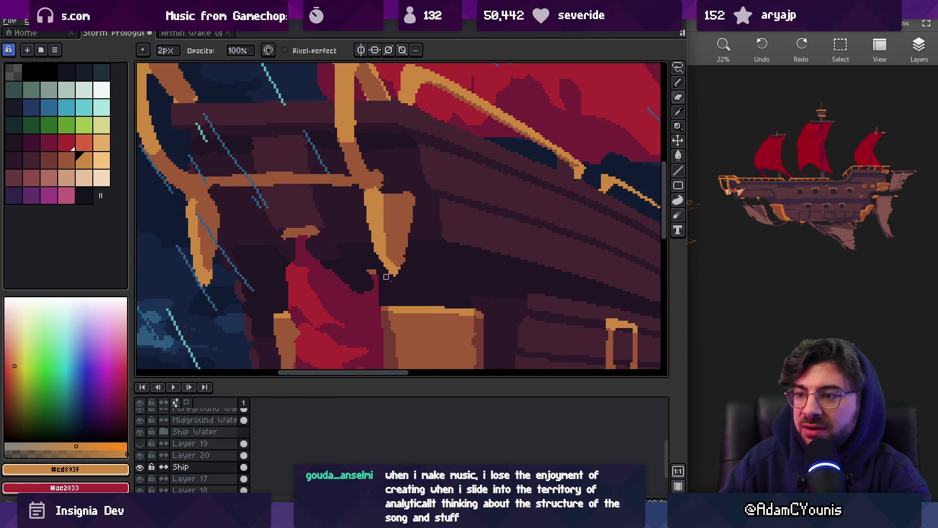
key(e)
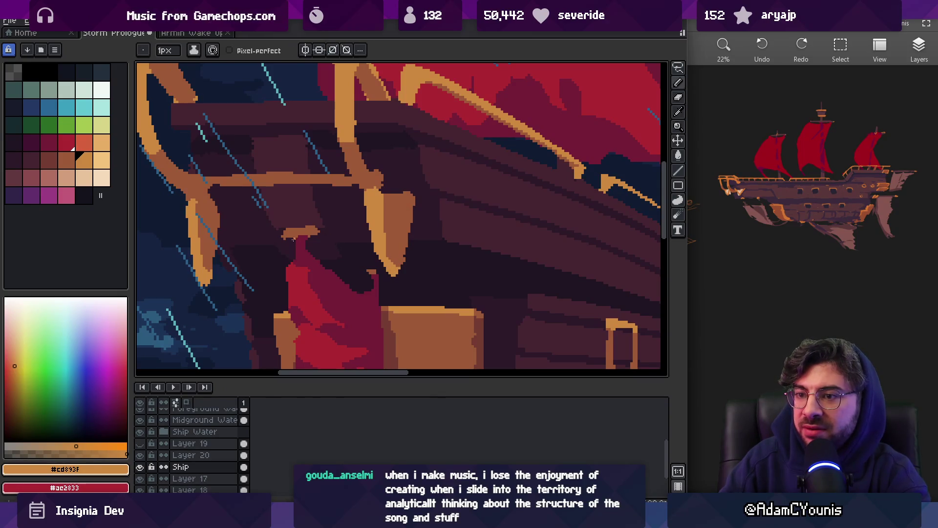
drag(305, 238, 346, 246)
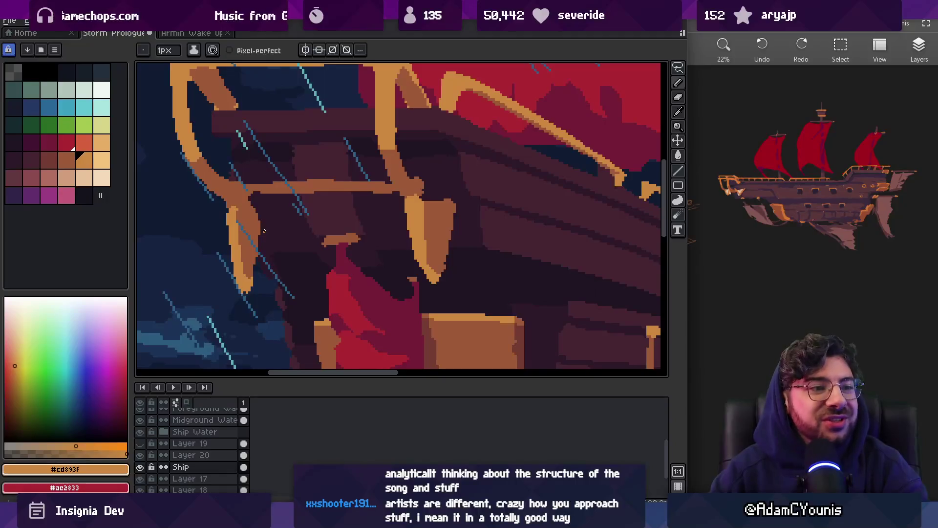
key(z)
- Pan and zoom the view onto the ship's bow and its gold railing
scroll(396, 195, right, 3)
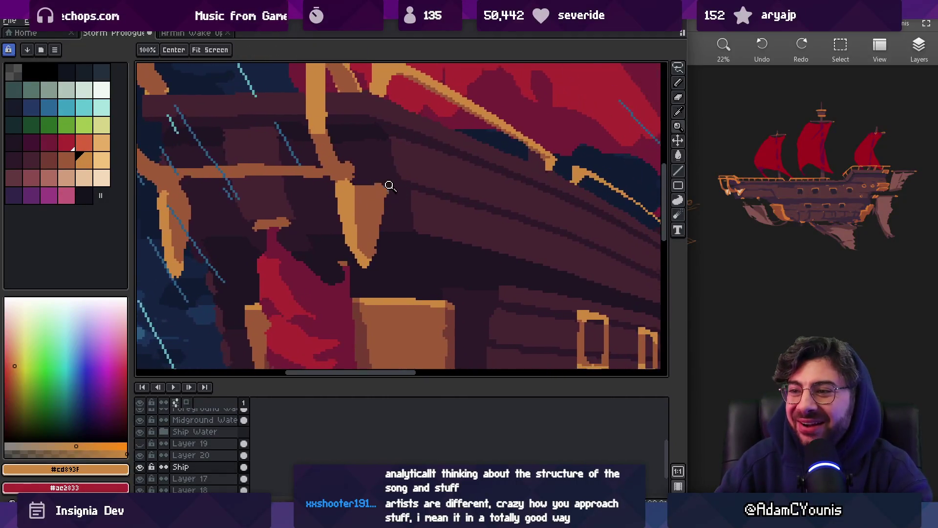
key(b)
key(z)
scroll(386, 183, down, 5)
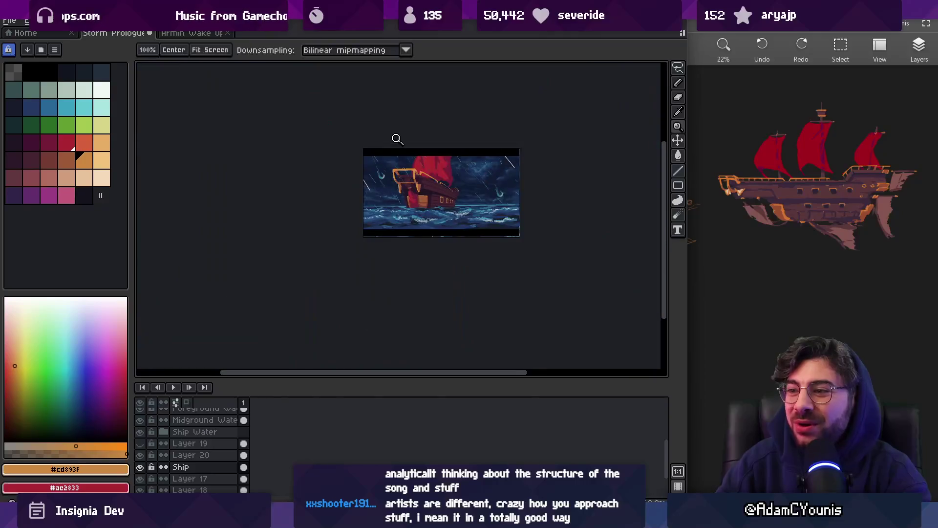
click(465, 186)
scroll(441, 184, up, 5)
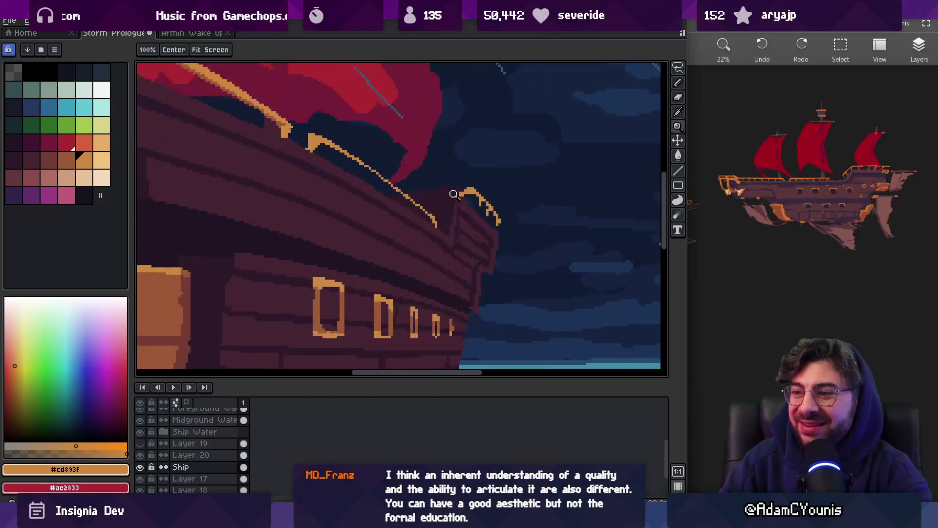
key(b)
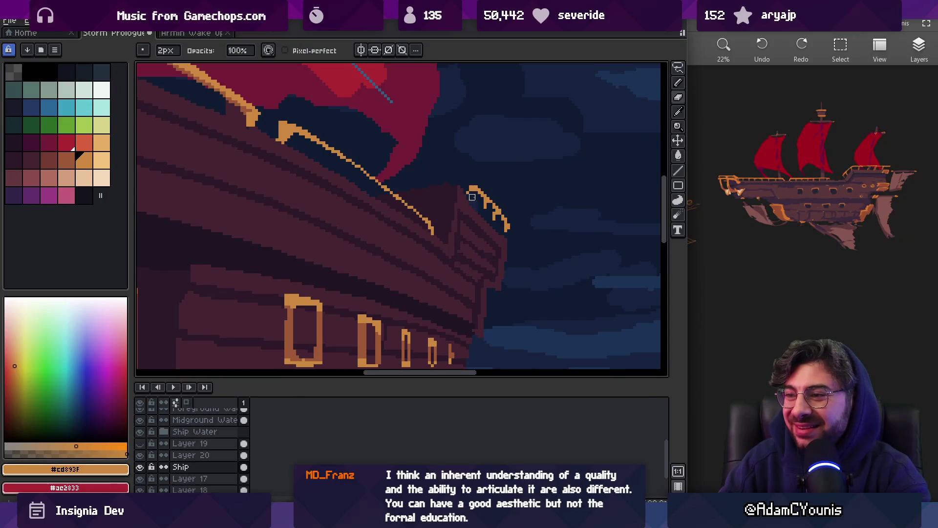
key(e)
scroll(471, 192, up, 1)
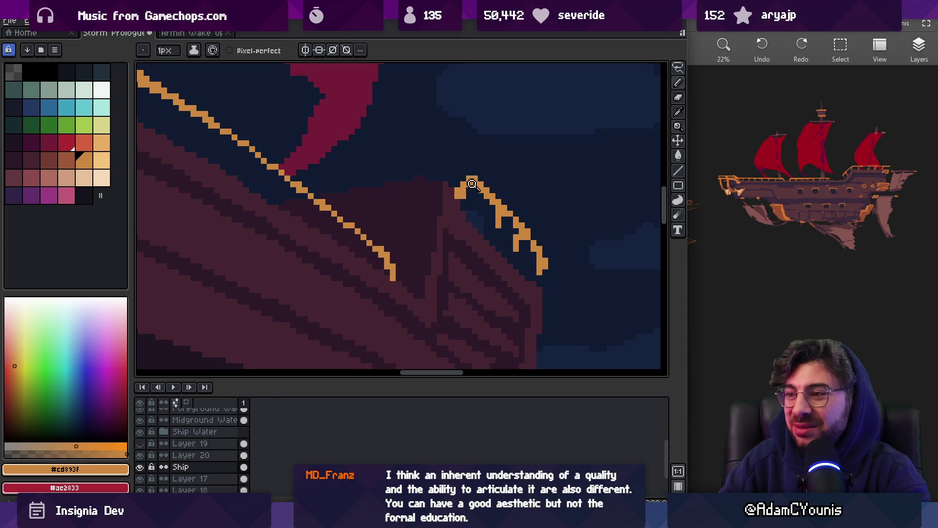
key(z)
scroll(471, 183, down, 2)
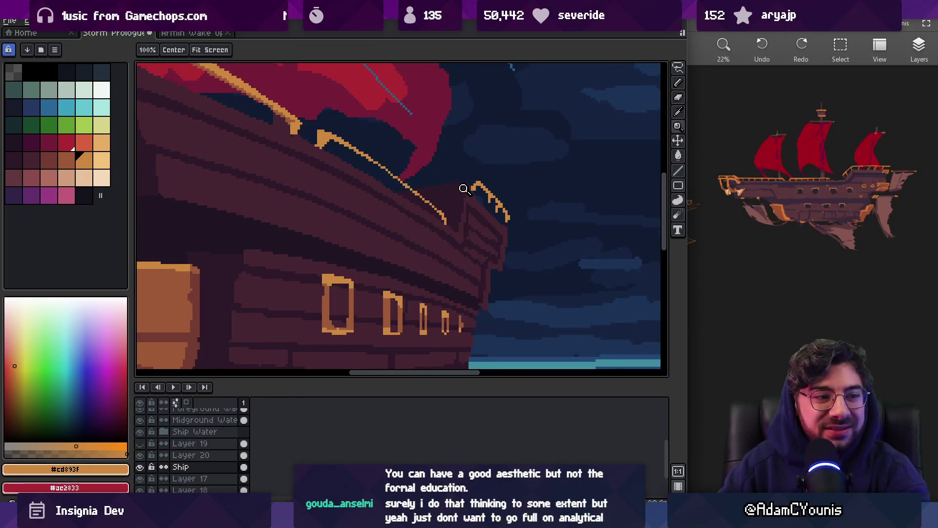
scroll(450, 214, down, 2)
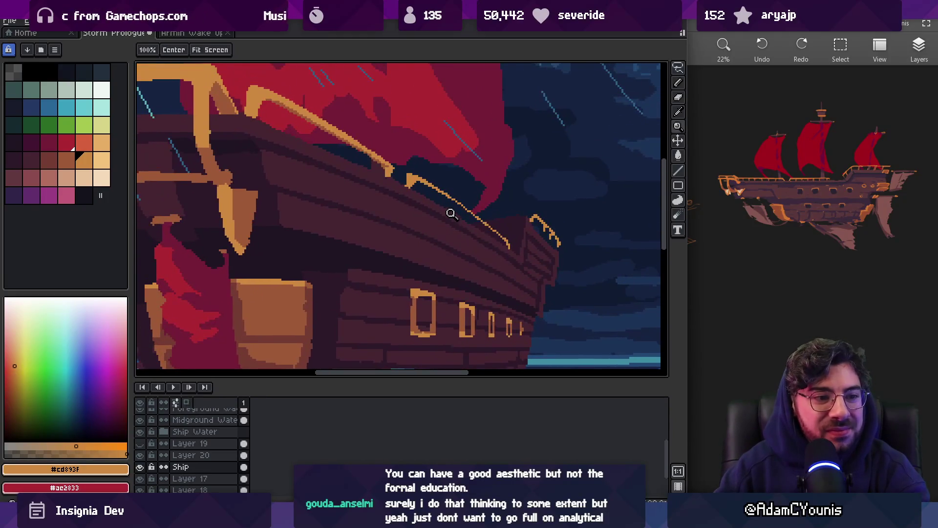
scroll(450, 214, down, 1)
drag(438, 204, 430, 213)
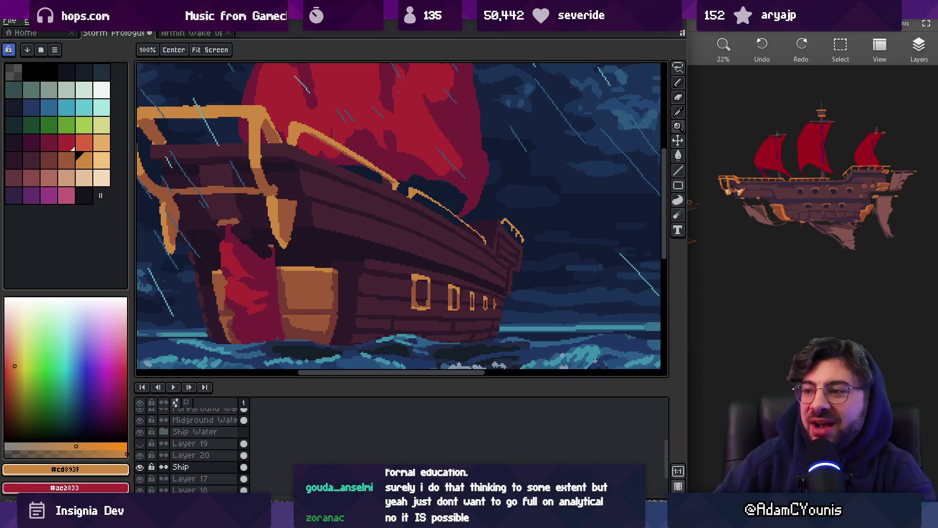
scroll(448, 210, up, 3)
- Select a stretch of the gold railing, deselect it, and prepare pencil and eraser
mouse_move(506, 241)
mouse_down()
mouse_move(435, 219)
mouse_move(498, 273)
mouse_up()
key(q)
key(ctrl+d)
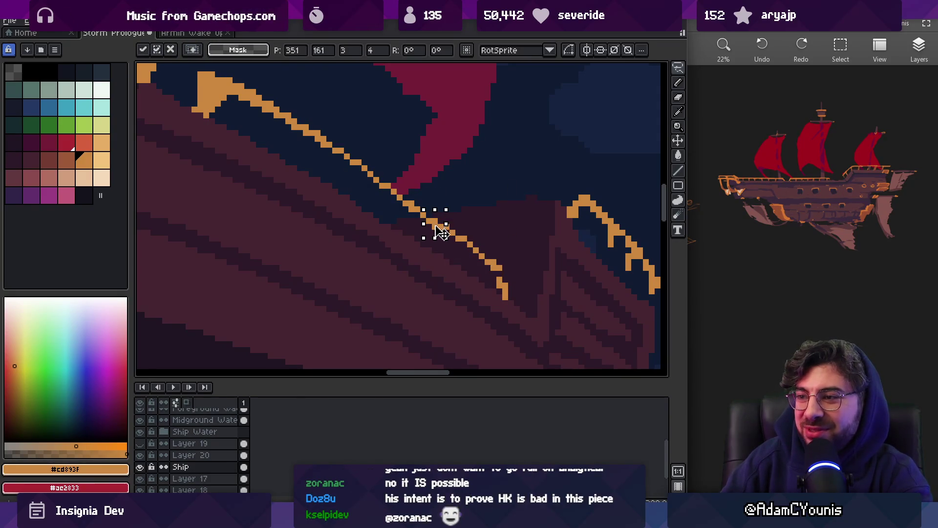
key(b)
key(e)
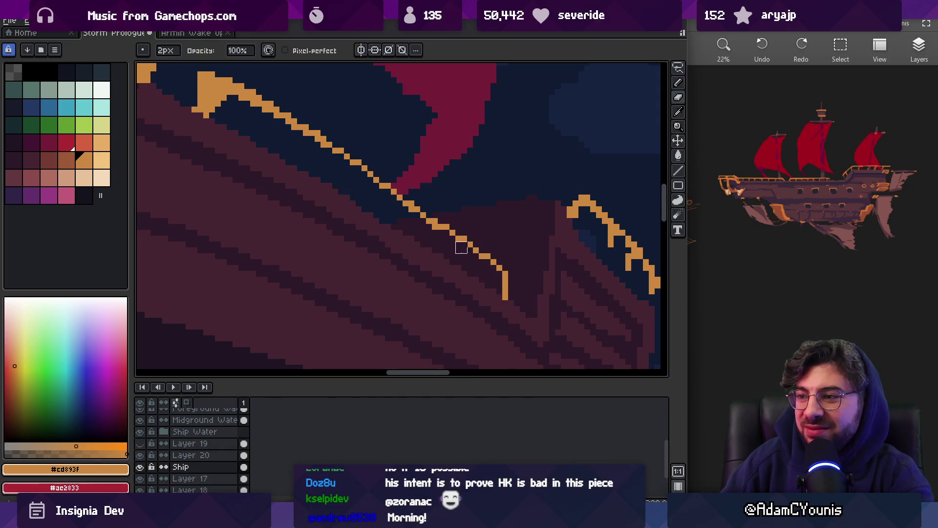
key(z)
scroll(419, 223, down, 4)
scroll(419, 223, up, 4)
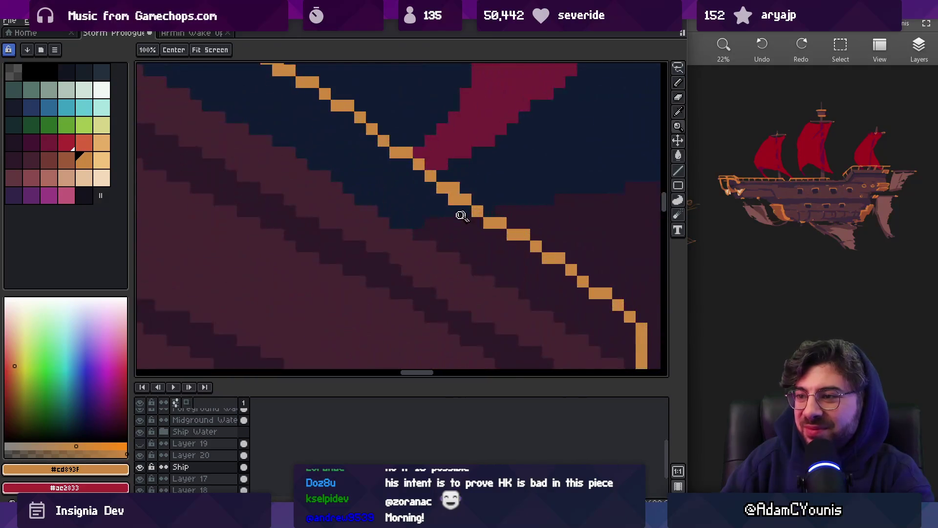
key(b)
scroll(460, 181, down, 2)
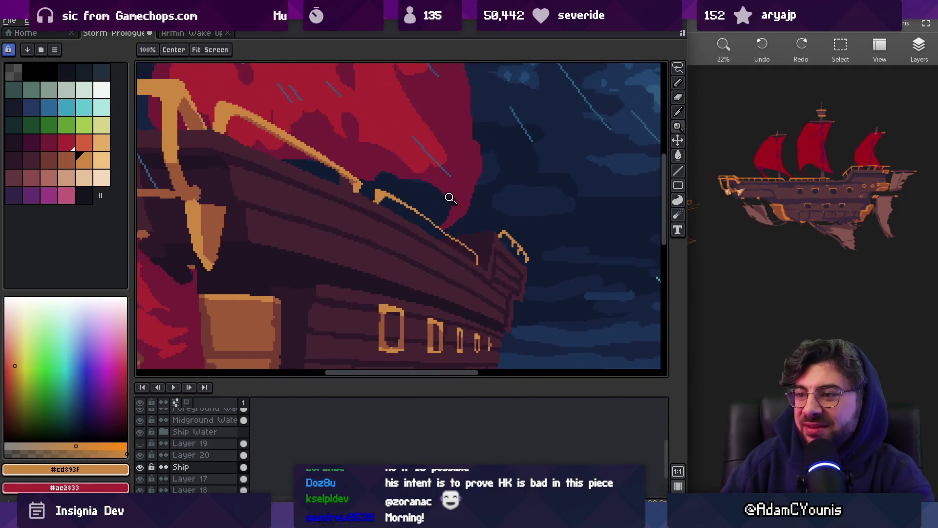
scroll(454, 205, up, 2)
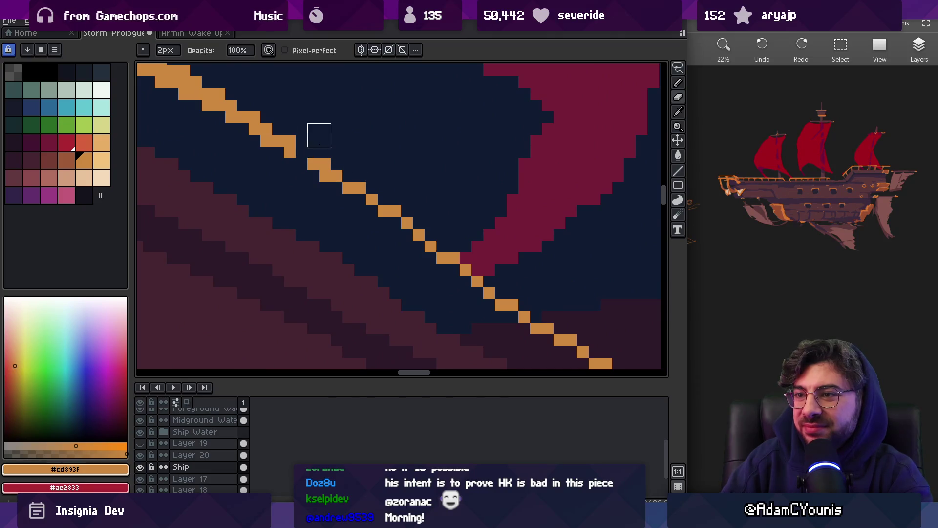
- Try shifting a rail pixel down one row, undo it, and re-zoom on the rail
key(m)
mouse_move(302, 153)
mouse_down()
mouse_move(305, 166)
mouse_move(394, 220)
mouse_up()
key(ctrl+z)
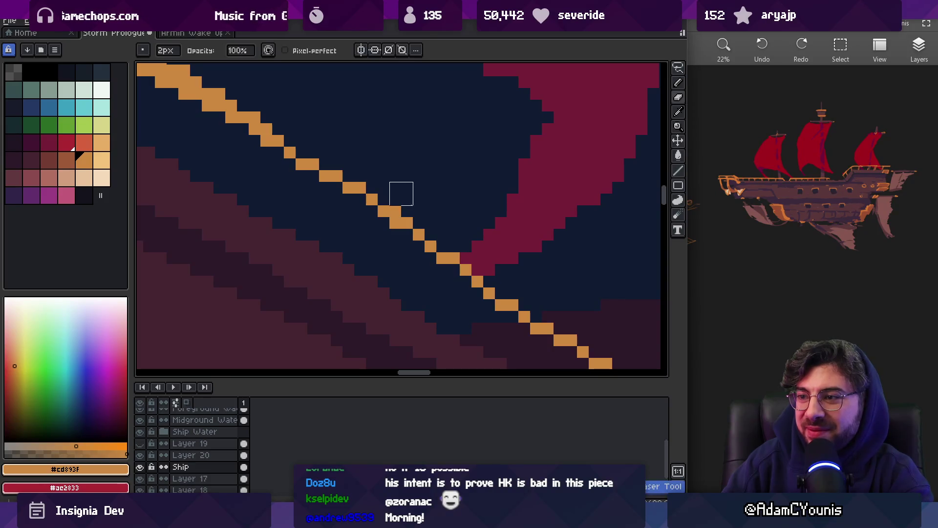
key(z)
scroll(444, 190, down, 5)
scroll(469, 176, up, 5)
scroll(432, 177, down, 5)
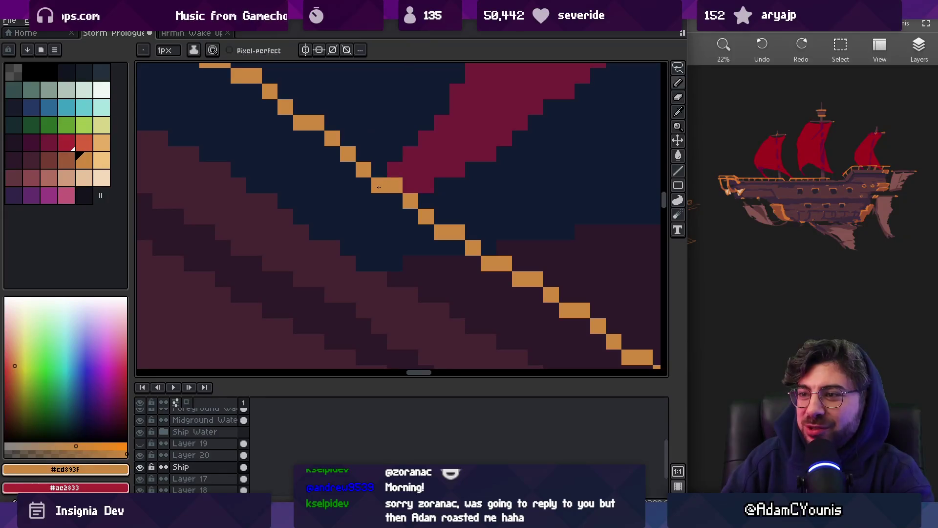
scroll(449, 148, up, 2)
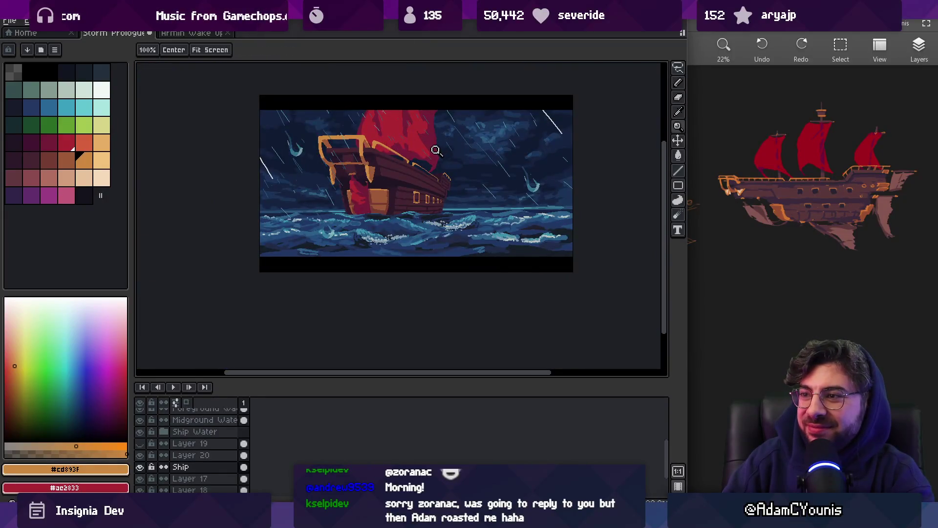
scroll(428, 161, up, 2)
scroll(432, 165, up, 2)
scroll(443, 171, up, 2)
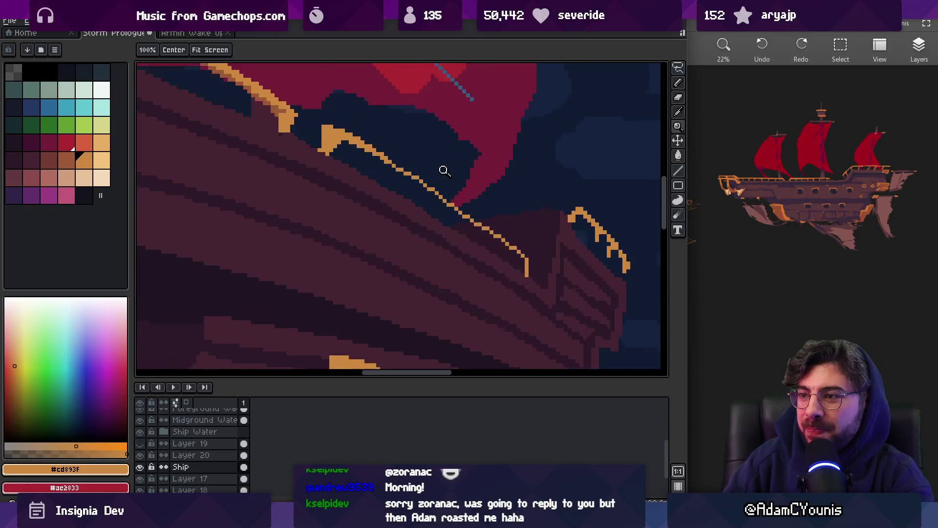
- Fix stray rail pixels with pencil and eraser, then zoom in on the stern railing
key(b)
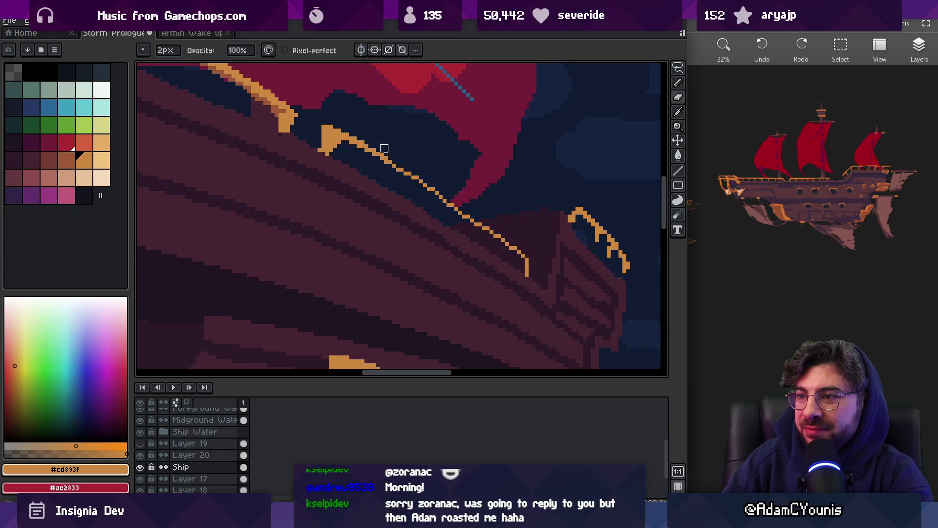
key(e)
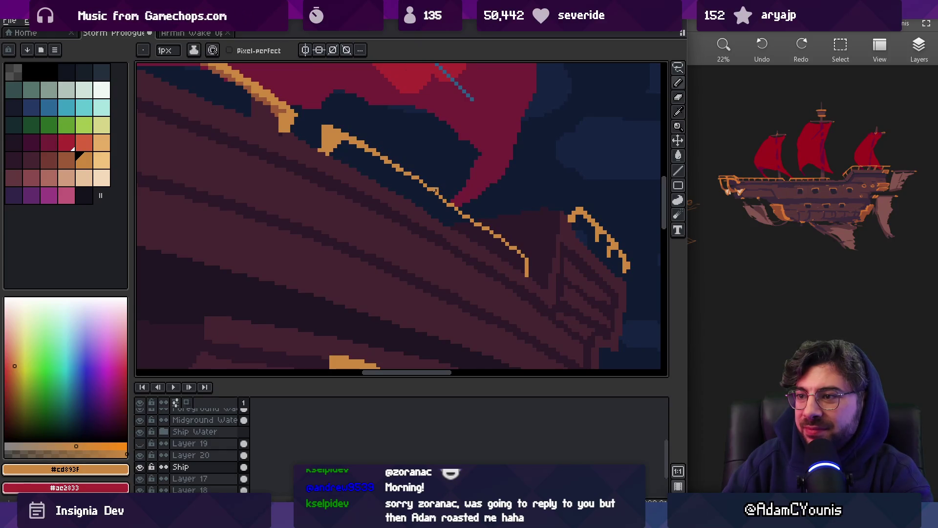
key(b)
key(z)
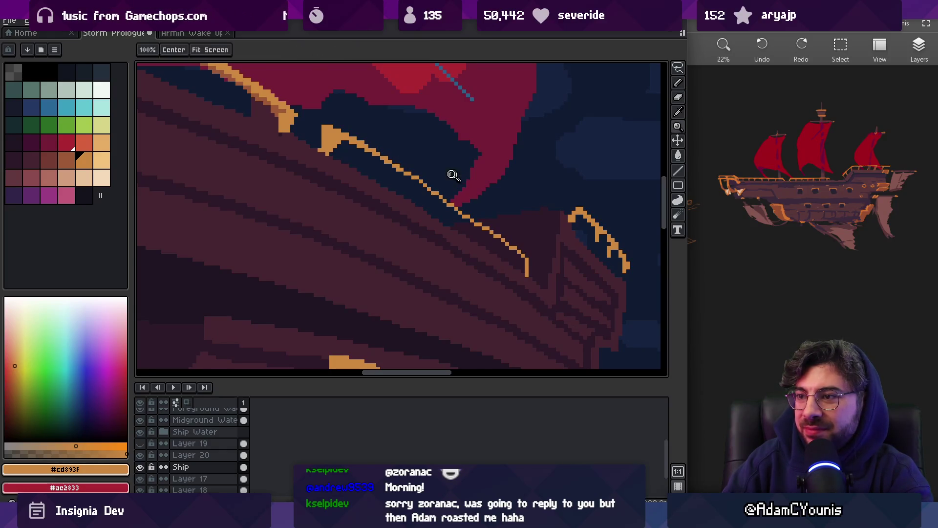
scroll(455, 161, down, 4)
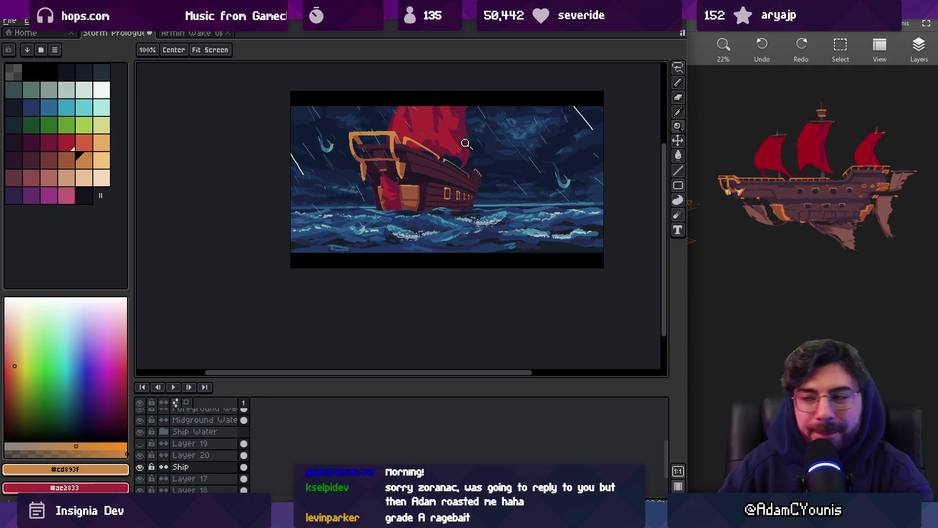
click(481, 179)
- Frame the ship in view and nudge the red sail slightly left
click(435, 164)
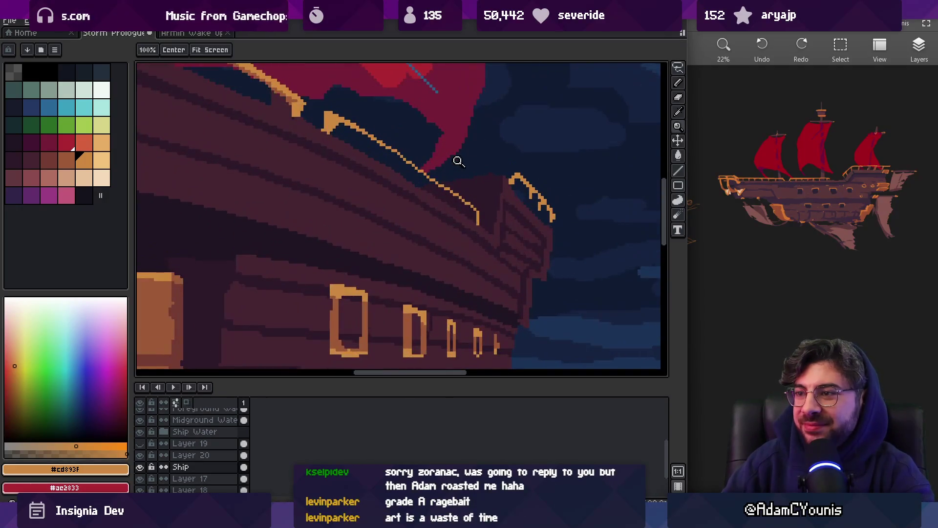
right_click(459, 166)
right_click(464, 152)
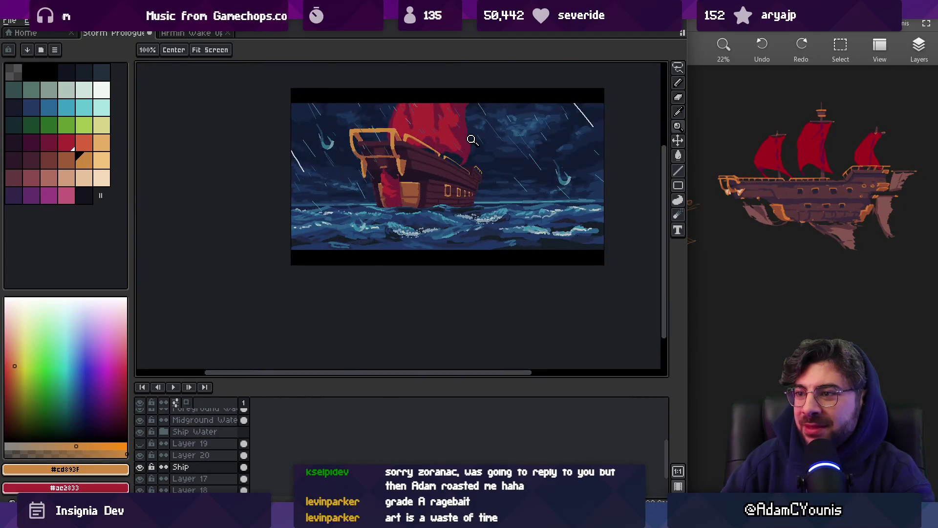
click(447, 181)
drag(444, 163, 445, 230)
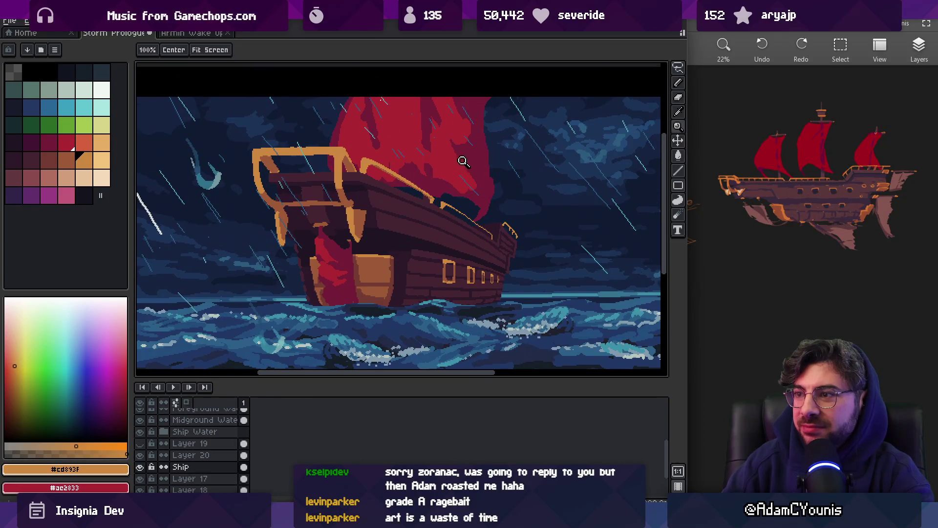
key(v)
drag(470, 167, 463, 167)
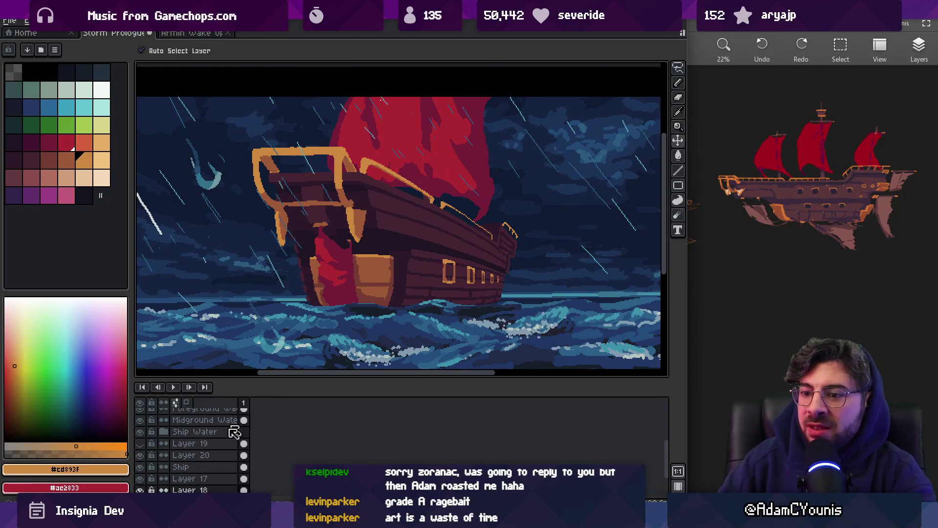
- Set Layer 18's opacity to 73% and add a new Layer 21
double_click(196, 490)
click(506, 366)
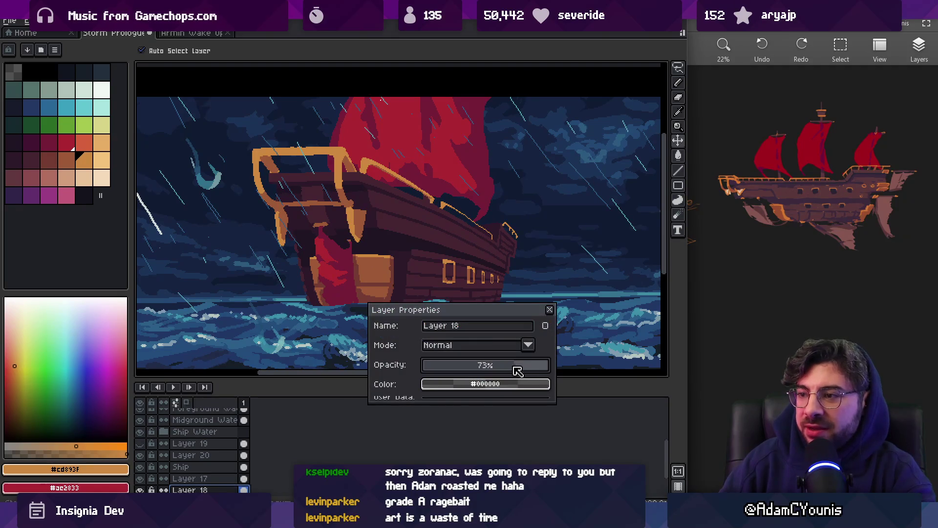
click(550, 310)
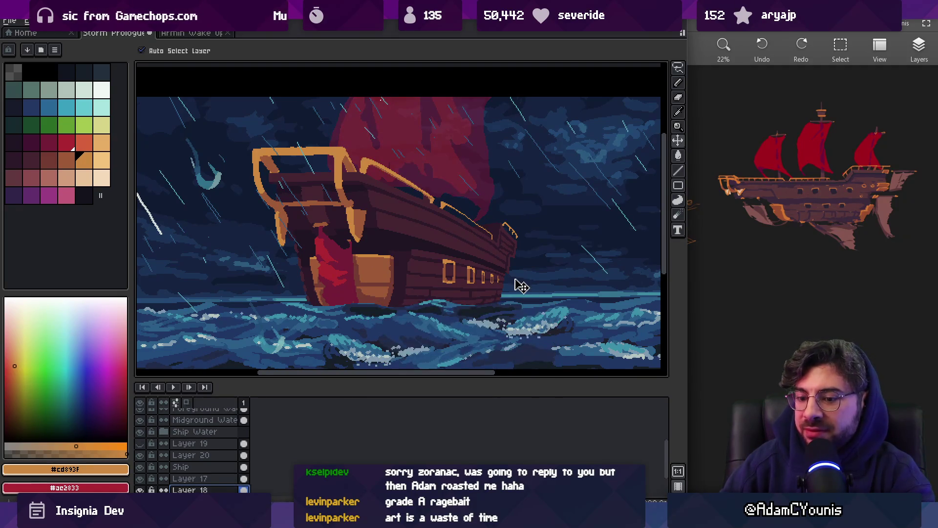
key(shift+n)
- Sample the dark sail red for a larger pencil, fade Layer 18 further, and select Layer 21
alt+click(323, 257)
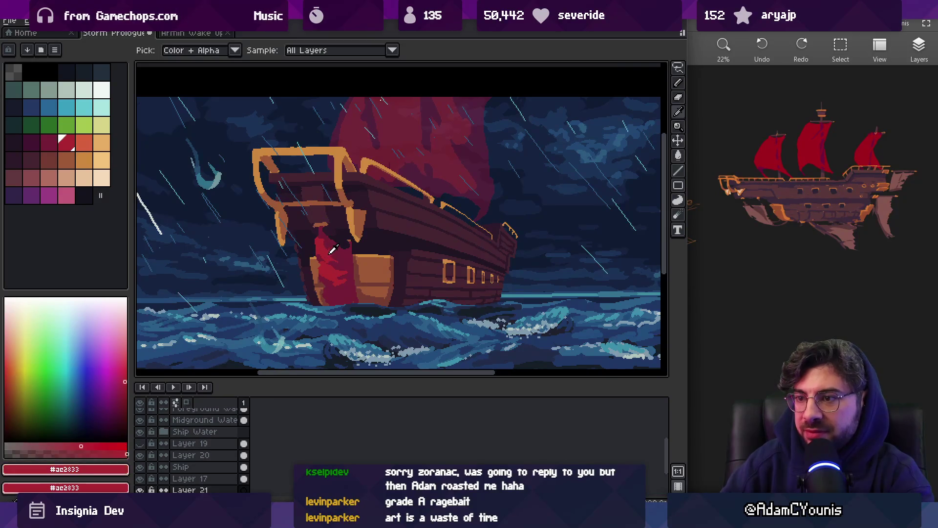
key(b)
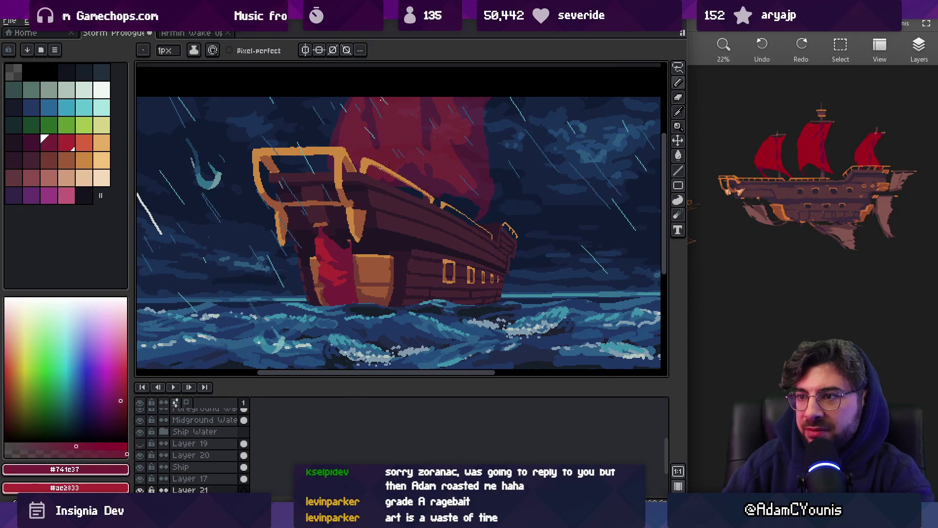
key(plus)
key(plus)
key(plus)
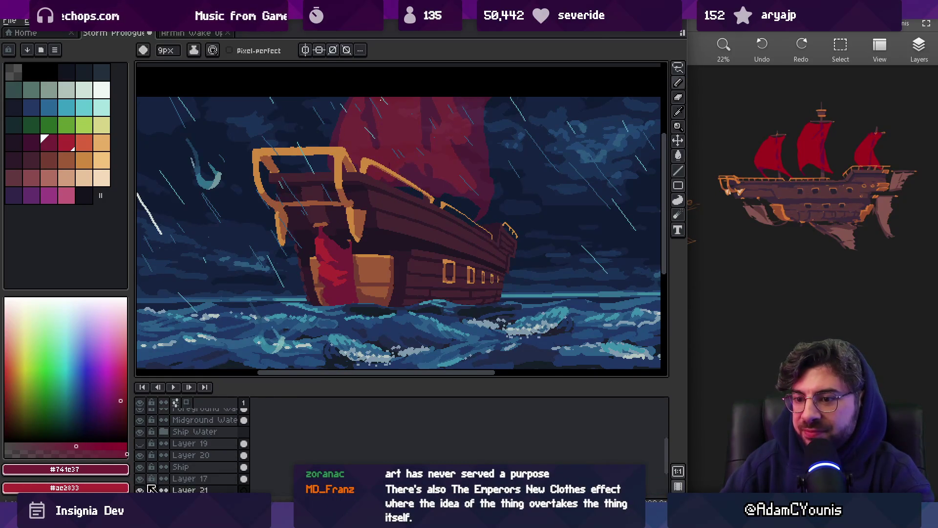
scroll(186, 458, down, 1)
scroll(186, 459, down, 1)
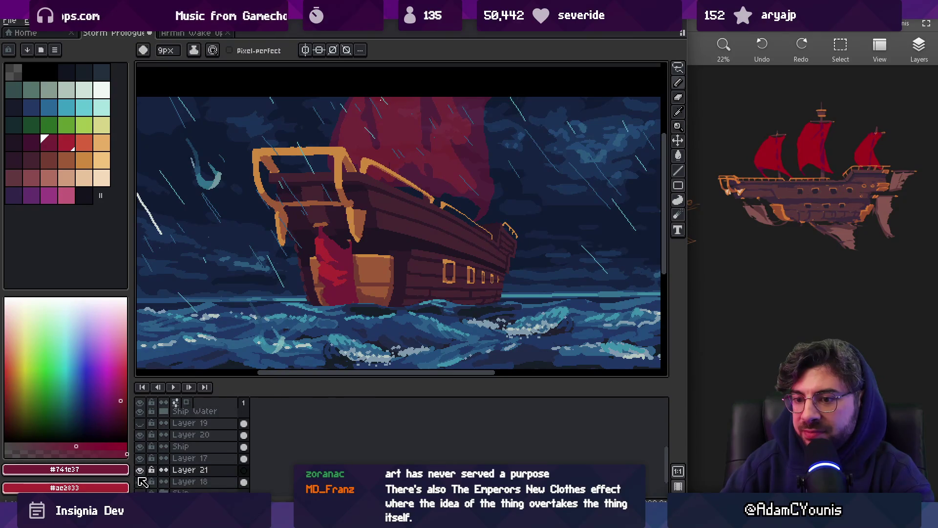
double_click(195, 481)
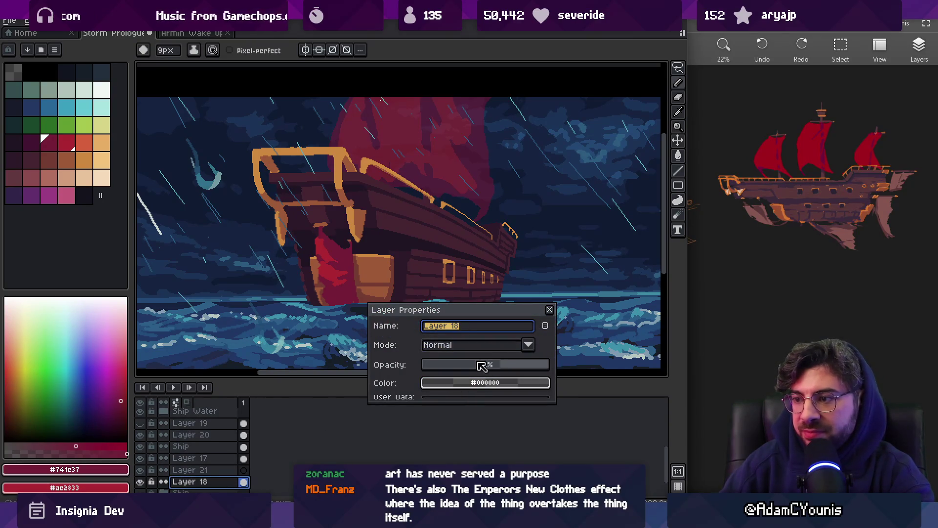
click(476, 364)
click(549, 310)
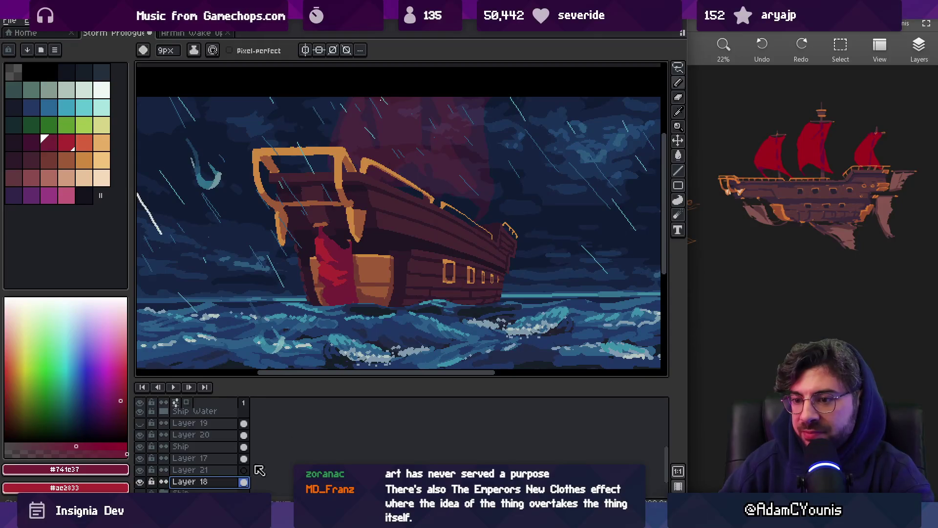
click(247, 470)
key(plus)
key(plus)
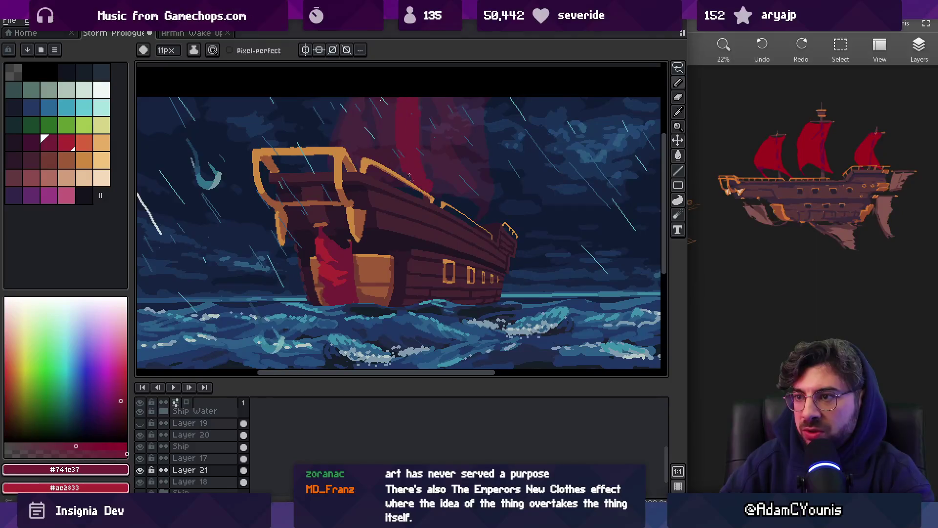
mouse_move(315, 162)
mouse_down()
mouse_move(339, 104)
mouse_move(296, 126)
mouse_move(311, 118)
mouse_up()
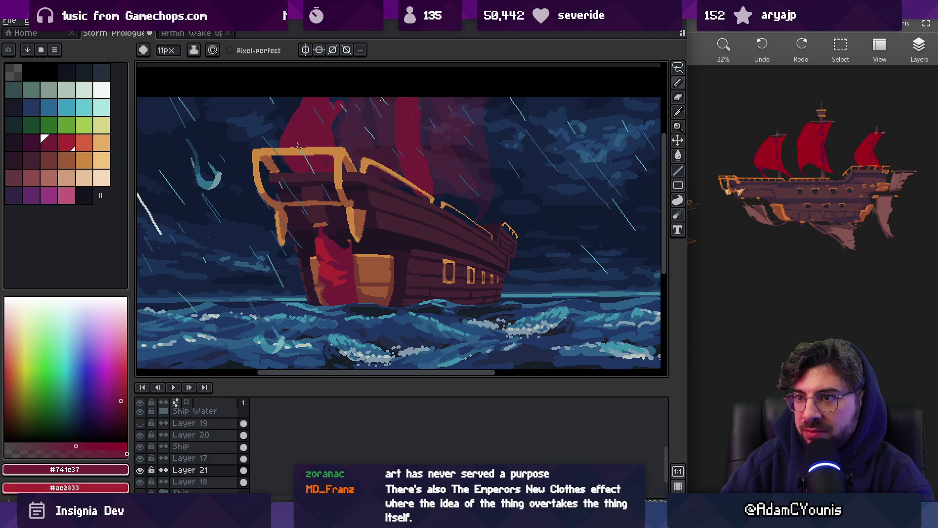
drag(366, 91, 344, 139)
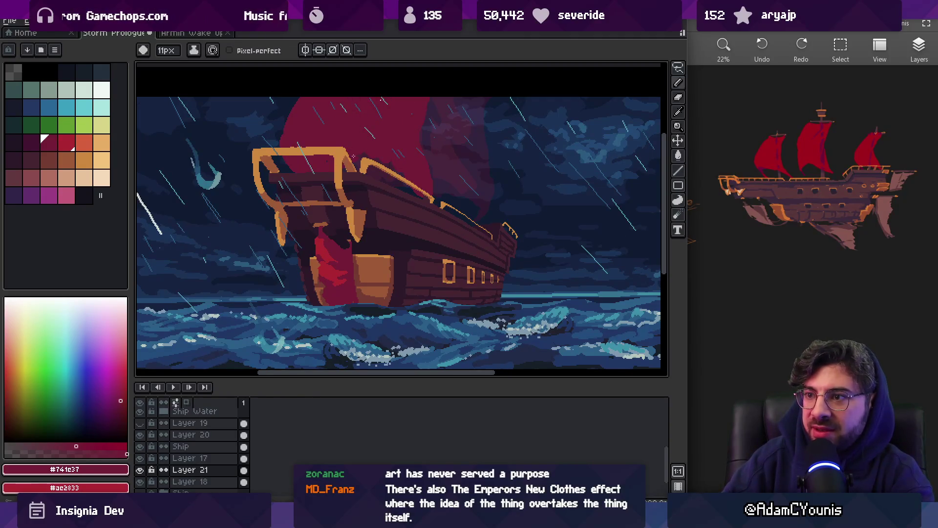
key(b)
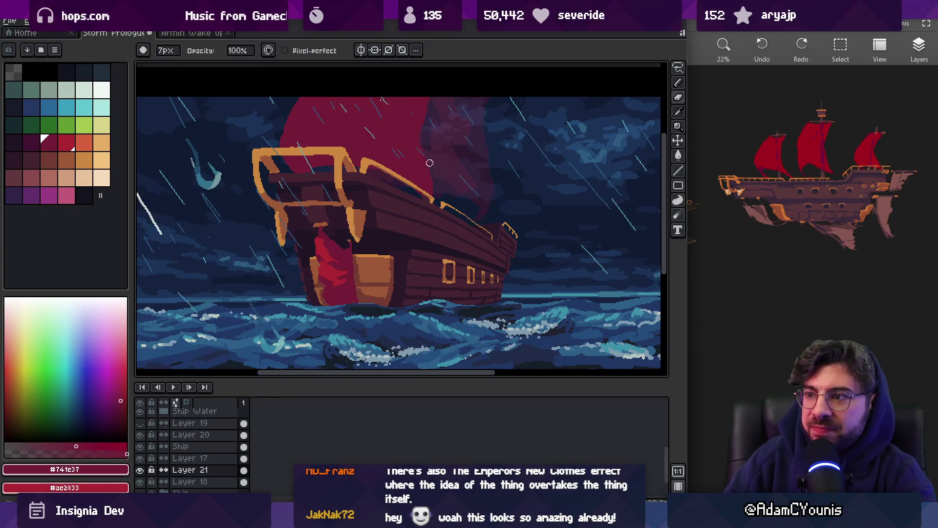
key(e)
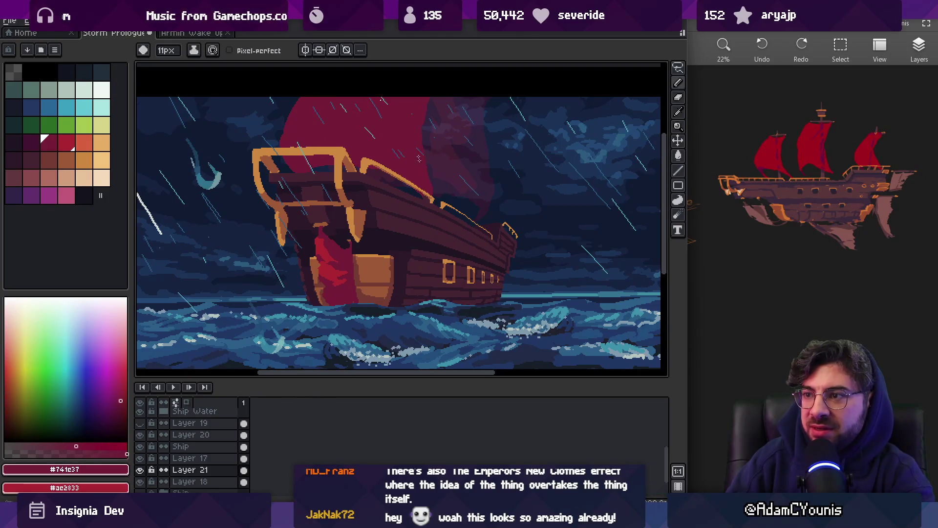
key(b)
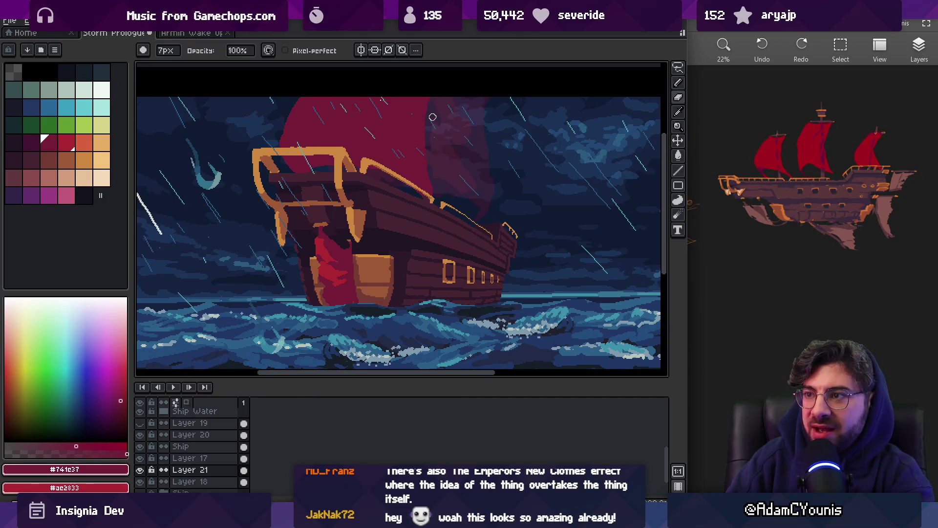
scroll(431, 98, down, 5)
scroll(469, 99, up, 7)
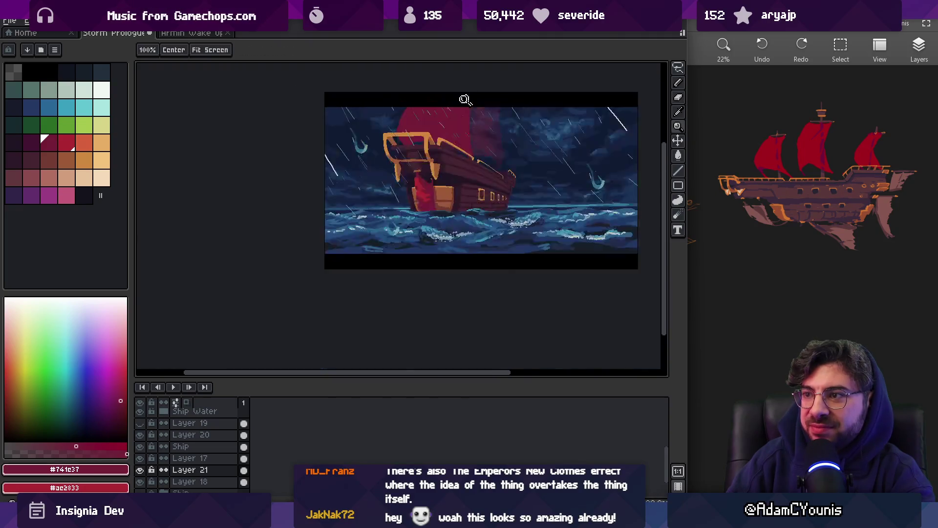
key(e)
key(minus)
key(minus)
key(minus)
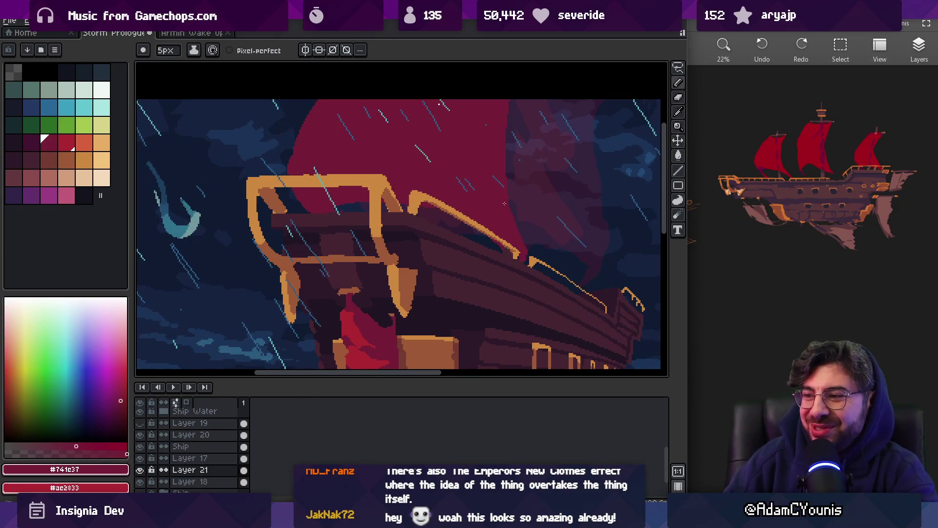
key(b)
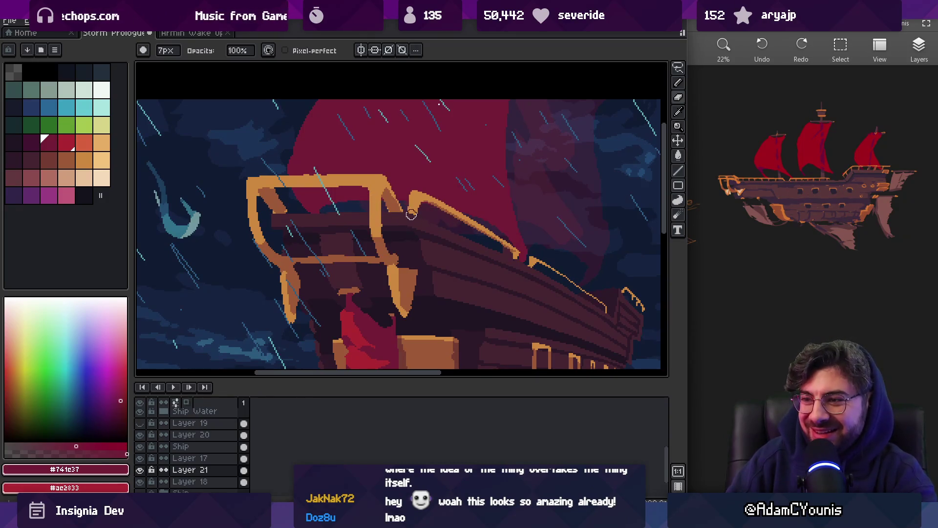
key(e)
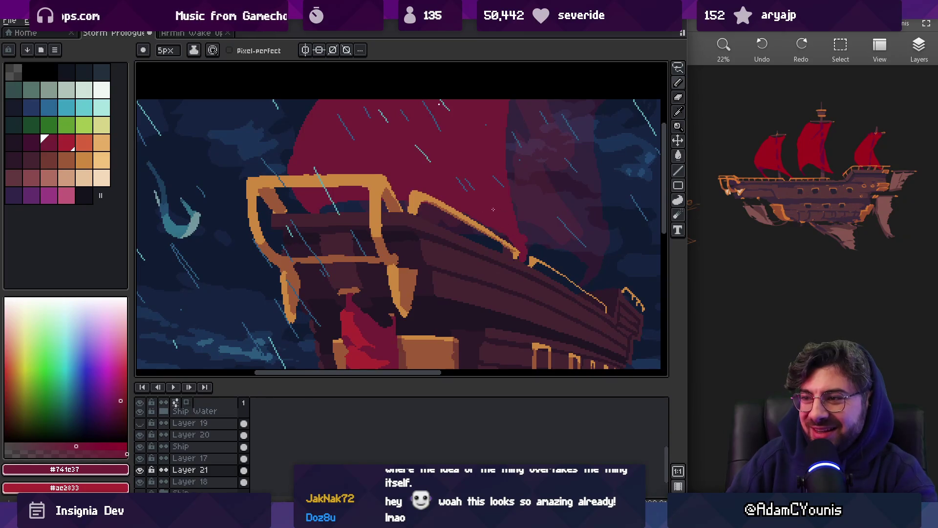
key(b)
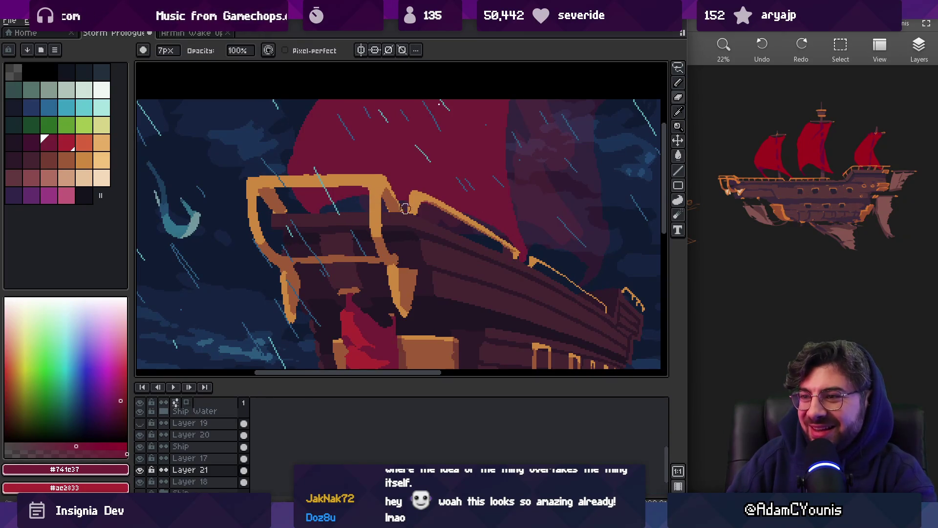
key(e)
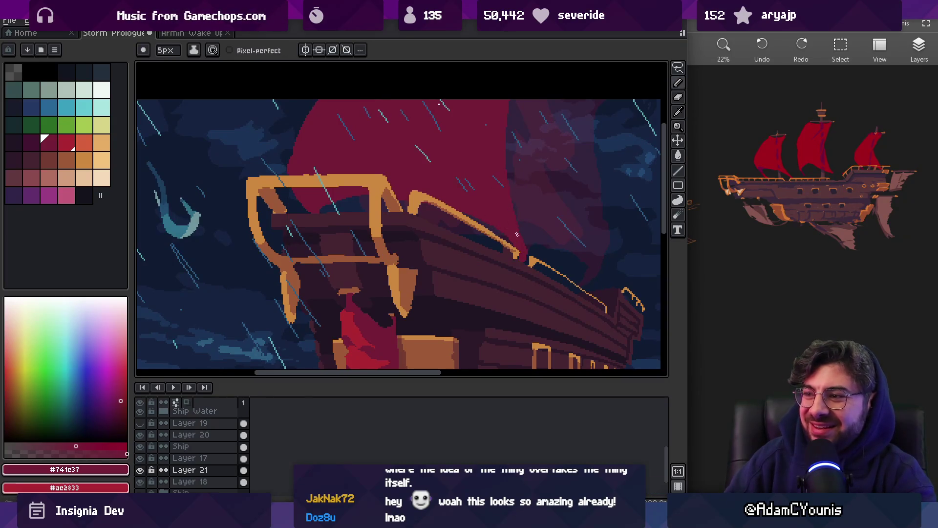
key(b)
key(z)
scroll(475, 170, down, 5)
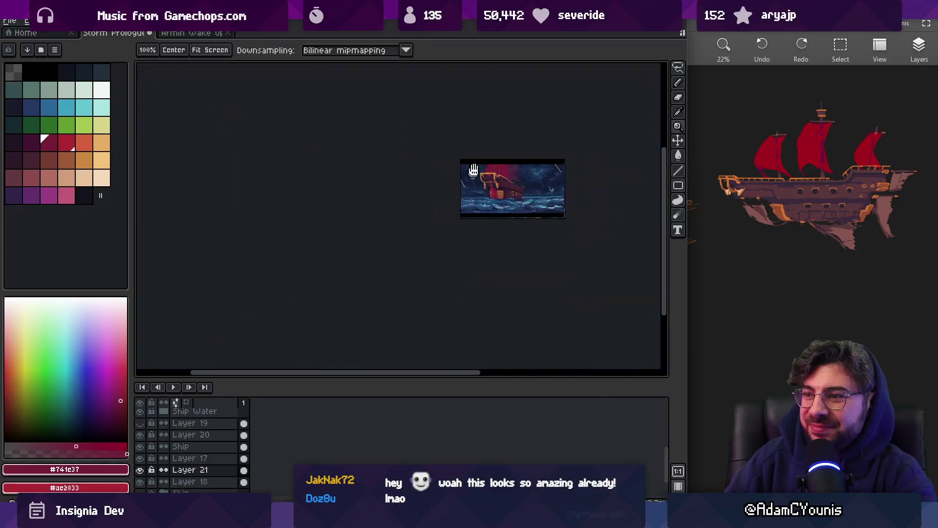
scroll(465, 179, up, 5)
key(e)
click(67, 143)
- Paint brighter #ac2833 red highlights across the upper sail with the 12px brush, swapping sail reds
key(b)
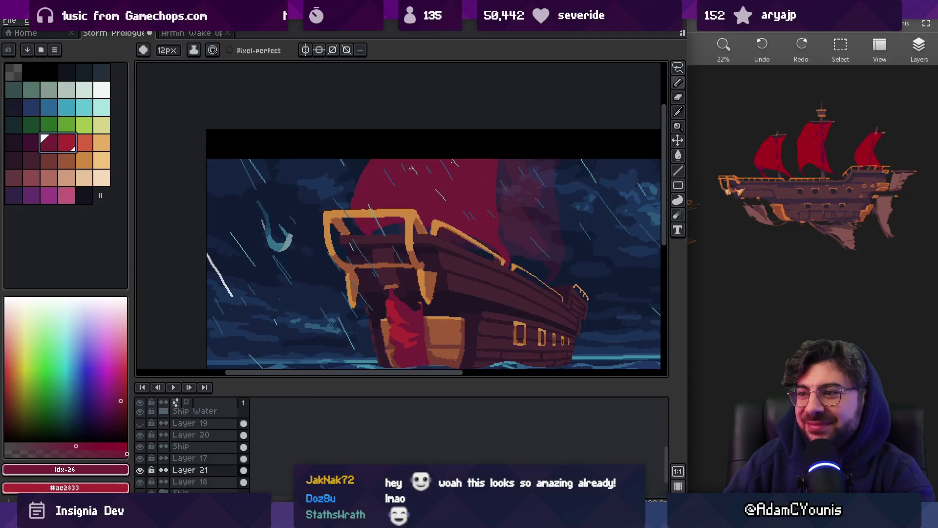
mouse_move(391, 162)
mouse_down()
mouse_move(369, 196)
mouse_move(406, 190)
mouse_move(401, 206)
mouse_up()
mouse_move(446, 160)
mouse_down()
mouse_move(476, 215)
mouse_move(493, 201)
mouse_up()
key(x)
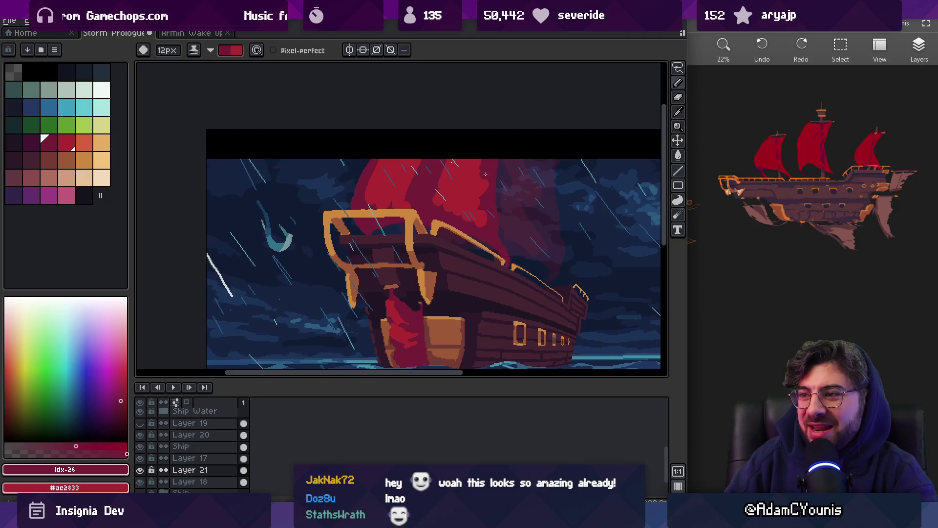
key(x)
key(x)
key(x)
key(x)
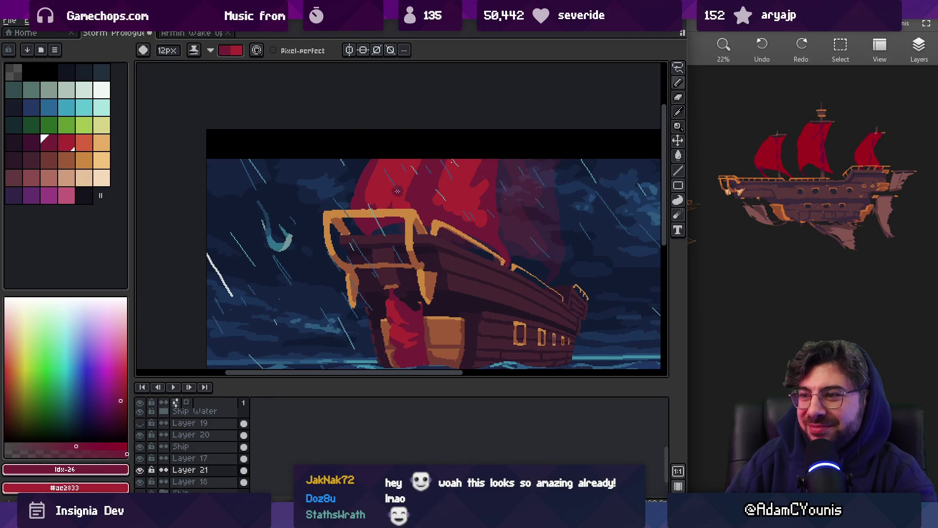
key(x)
key(x)
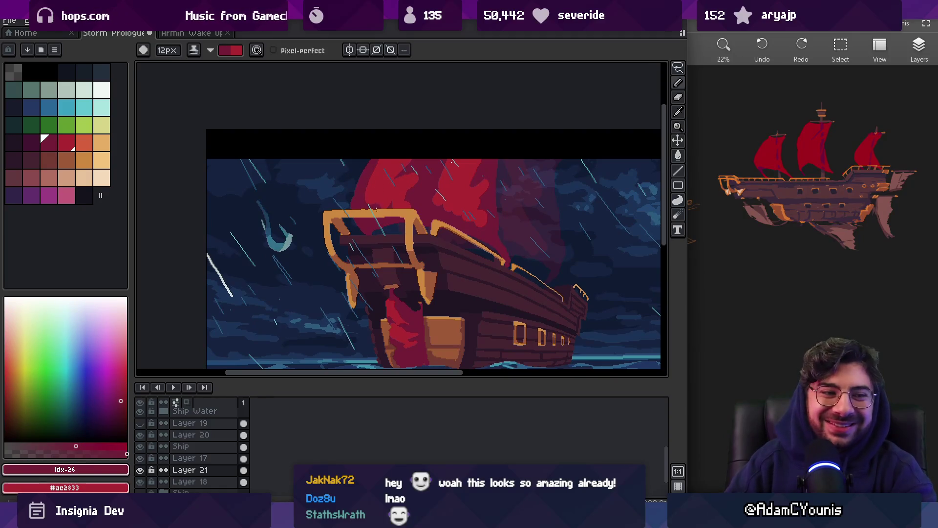
key(x)
key(x)
key(x)
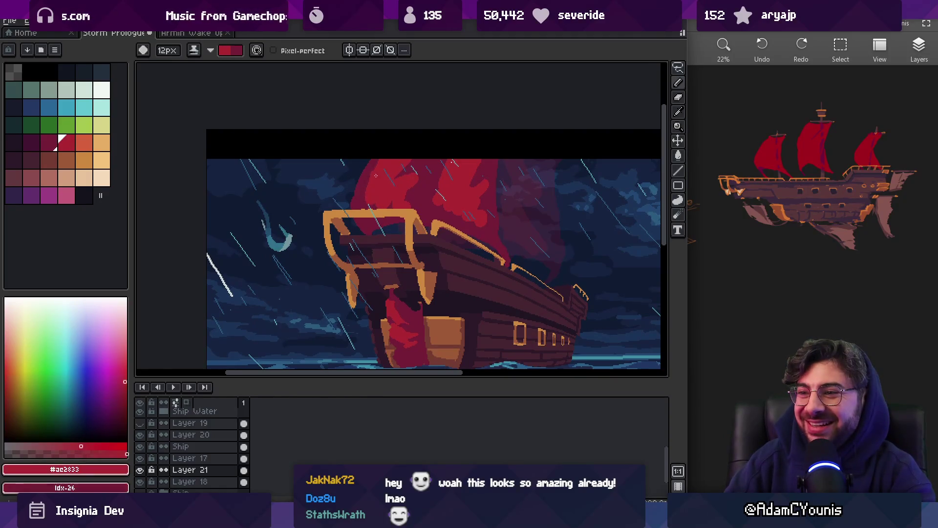
key(x)
key(x)
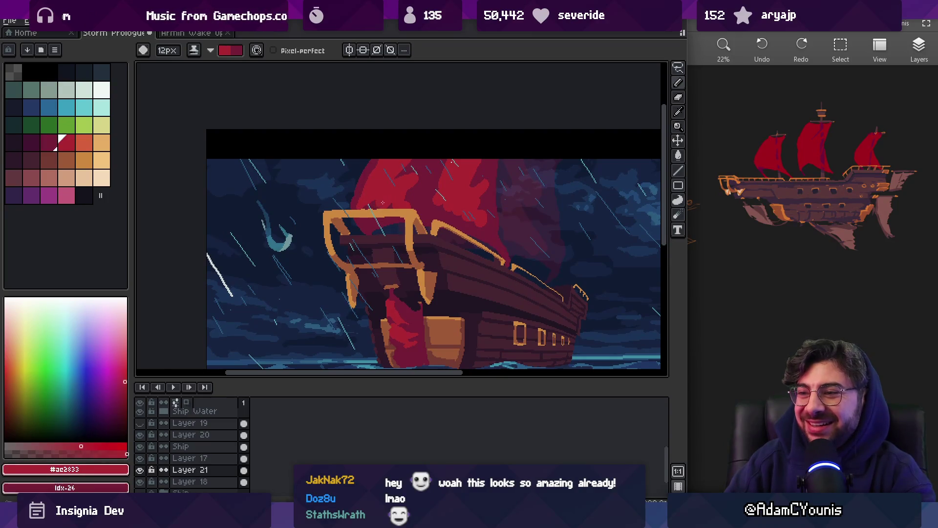
key(x)
key(x)
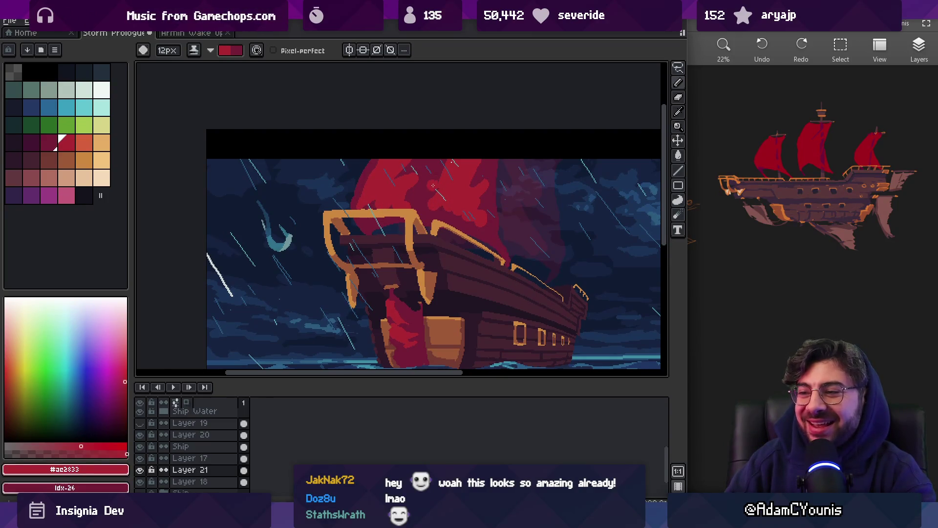
key(x)
key(x)
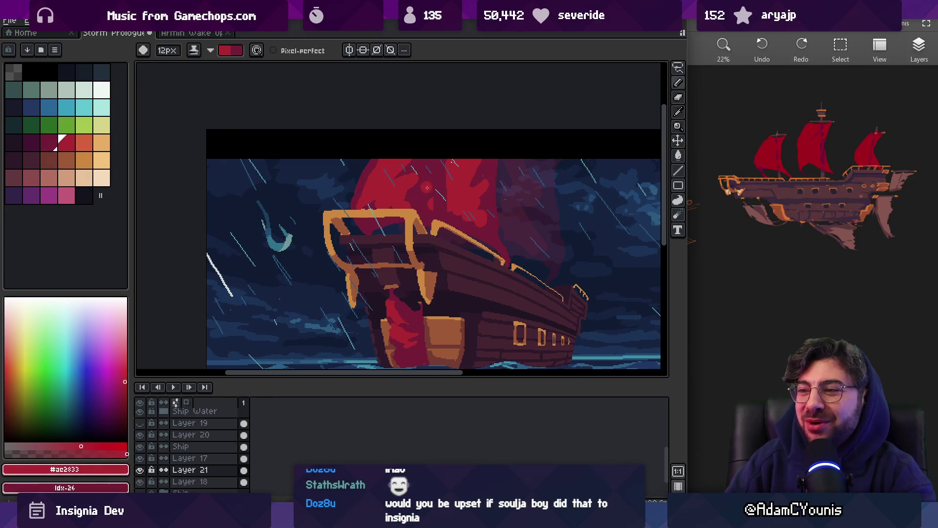
key(x)
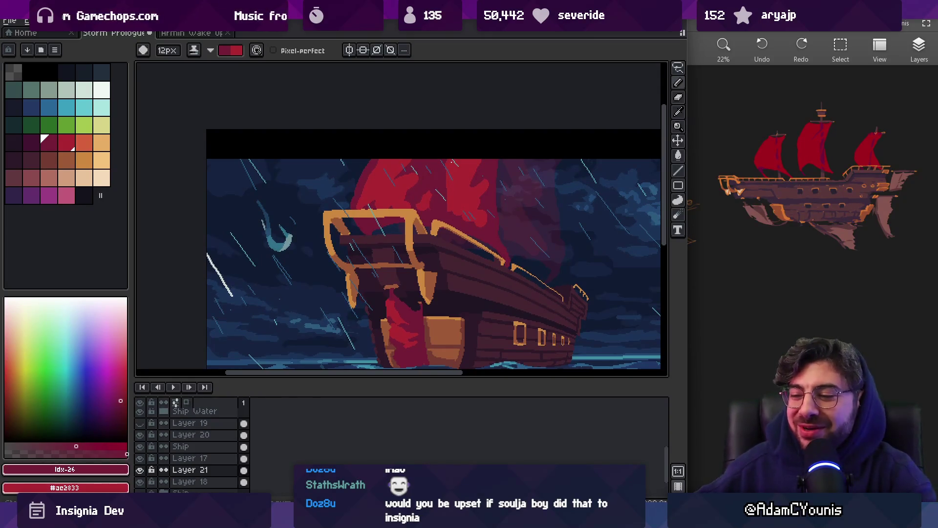
key(super)
- Launch Chrome, search 'soulja boy braid', and open the first YouTube video result maximised
text(chrome)
key(Return)
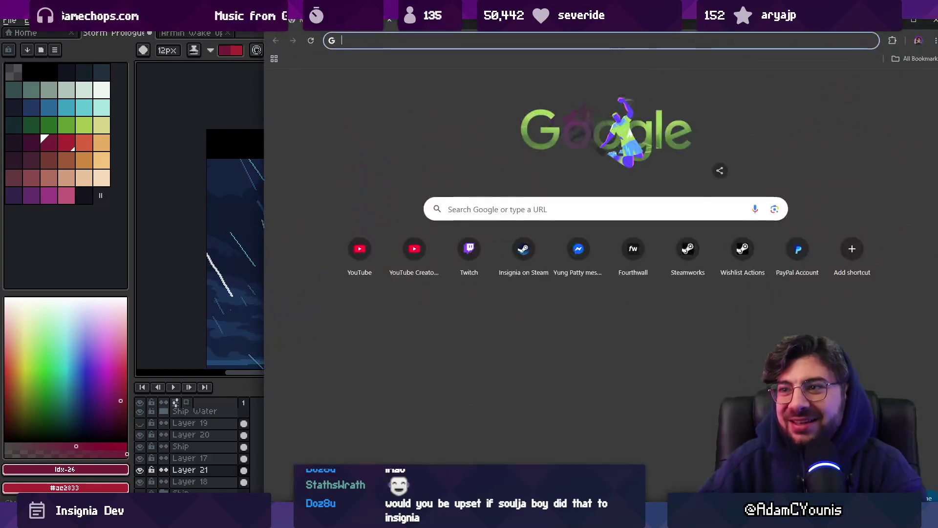
text(soujla boy )
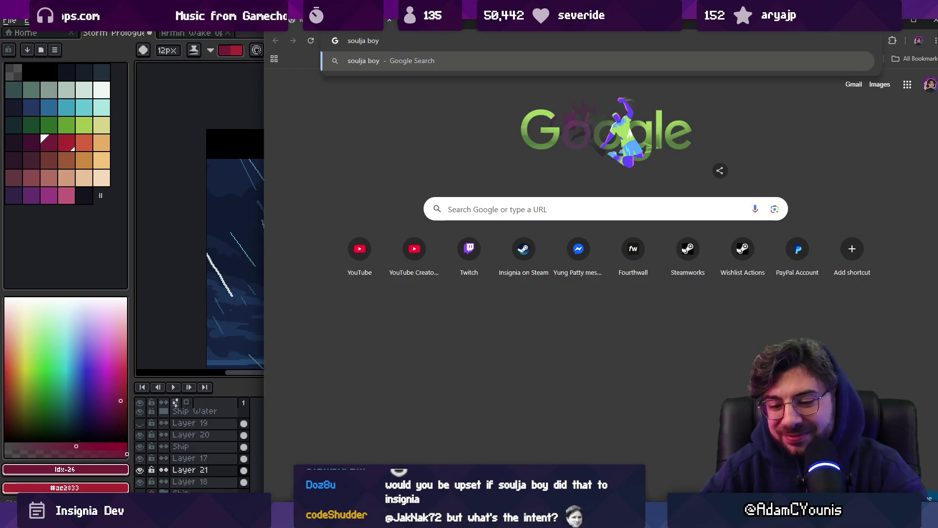
text(braid)
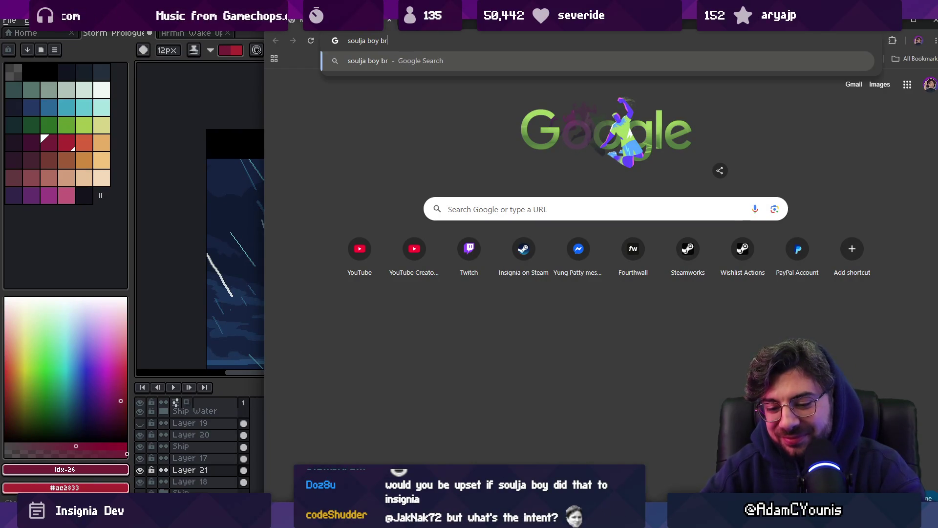
key(Return)
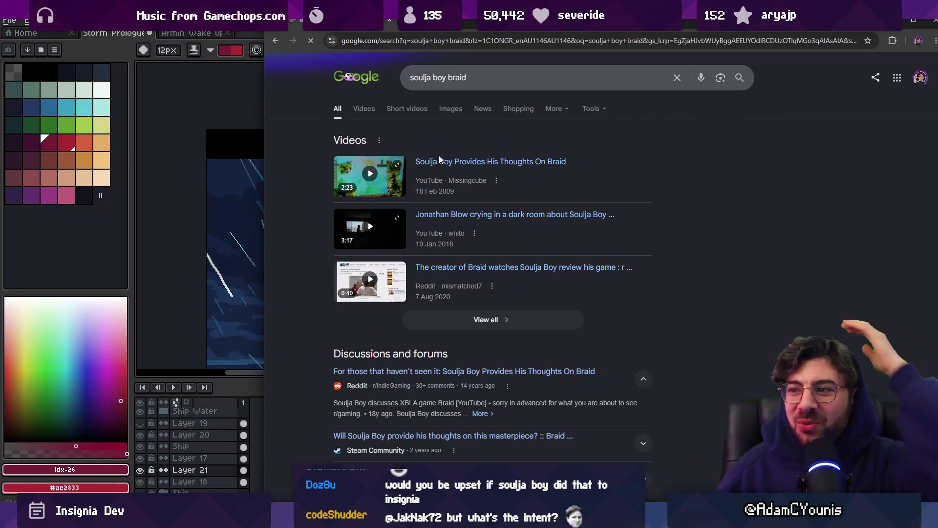
click(451, 163)
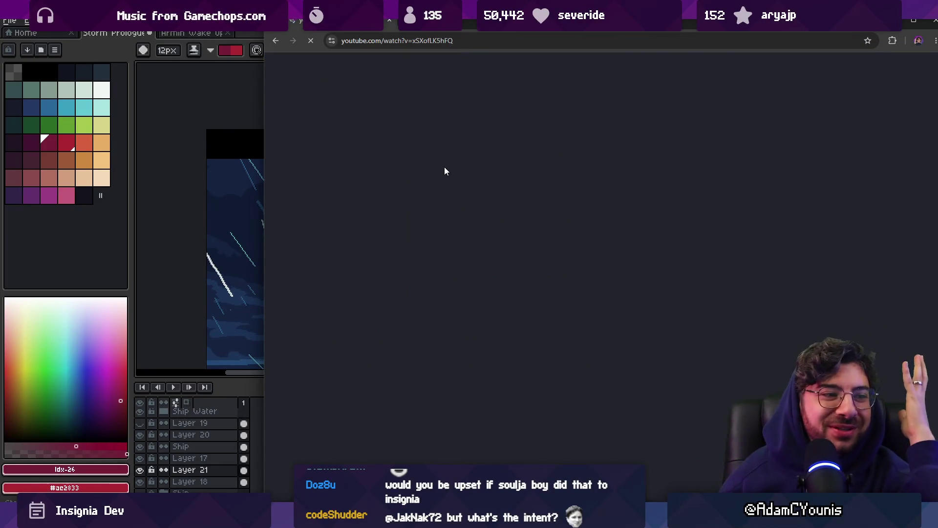
key(super+Up)
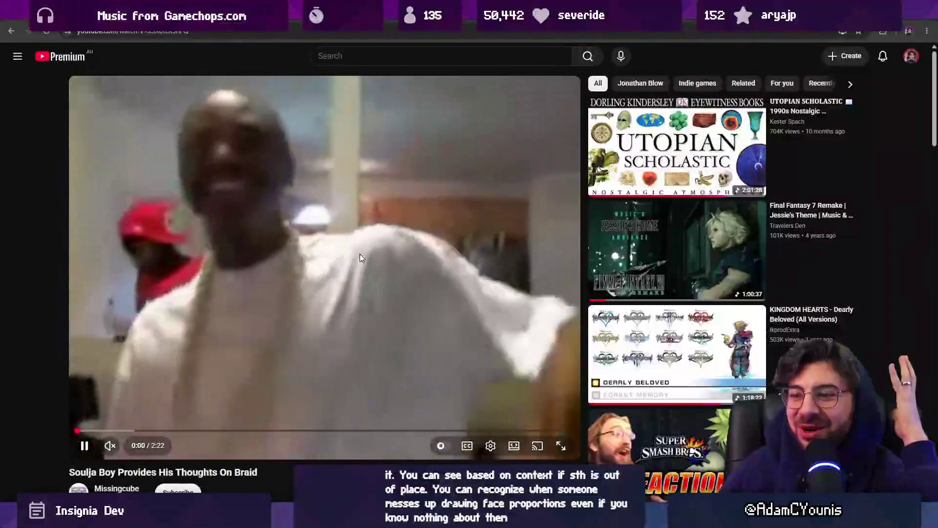
- Watch 'Soulja Boy Provides His Thoughts On Braid' full screen, then pause and exit full screen
key(f)
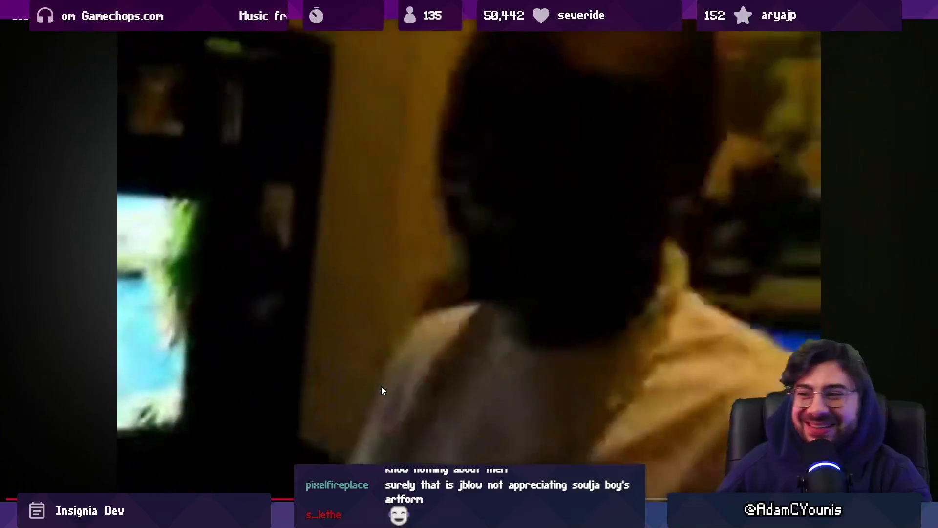
click(381, 386)
key(Escape)
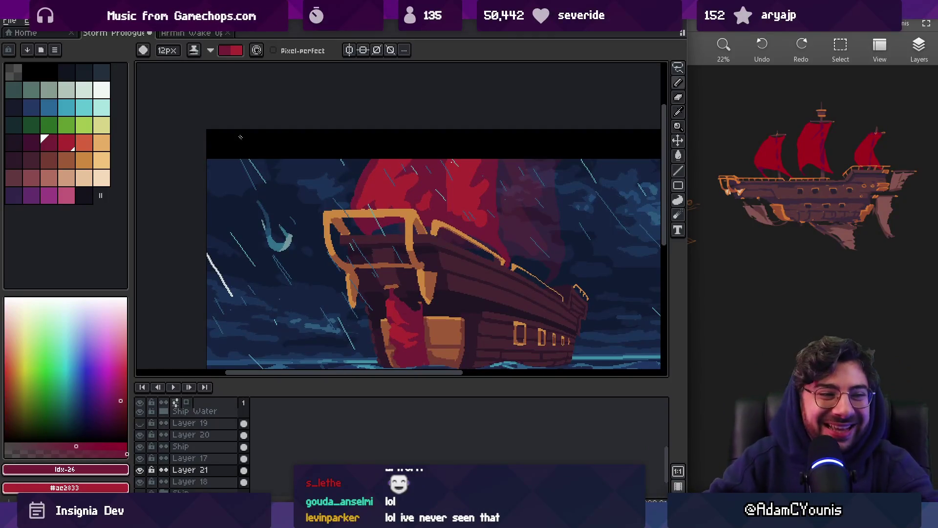
- Make the Ship layer active and zoom in close on the ship's rail area
drag(357, 220, 331, 144)
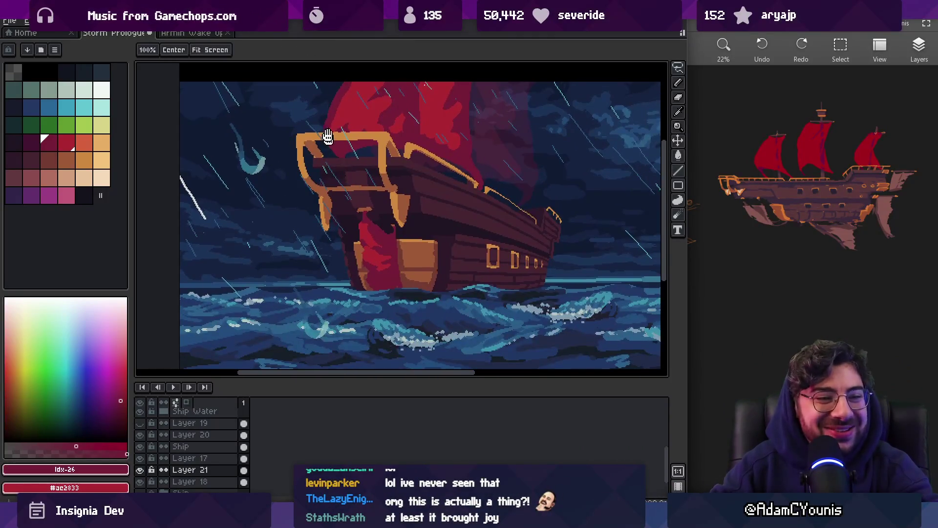
drag(337, 195, 331, 232)
scroll(400, 230, up, 3)
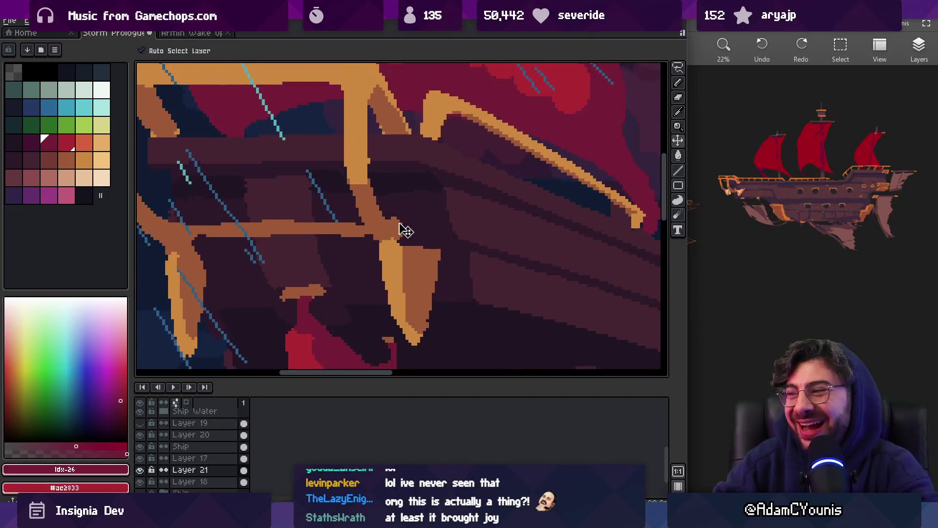
ctrl+click(404, 238)
key(z)
key(1)
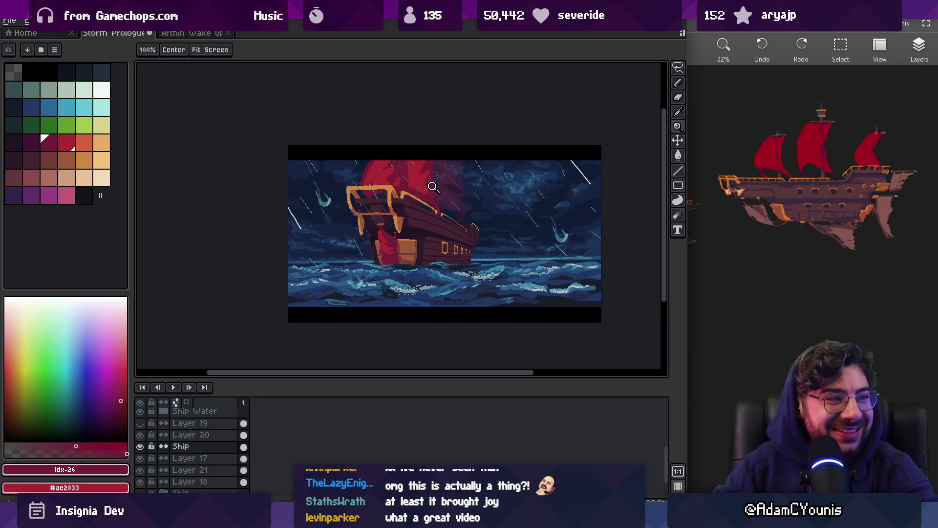
click(413, 209)
click(409, 216)
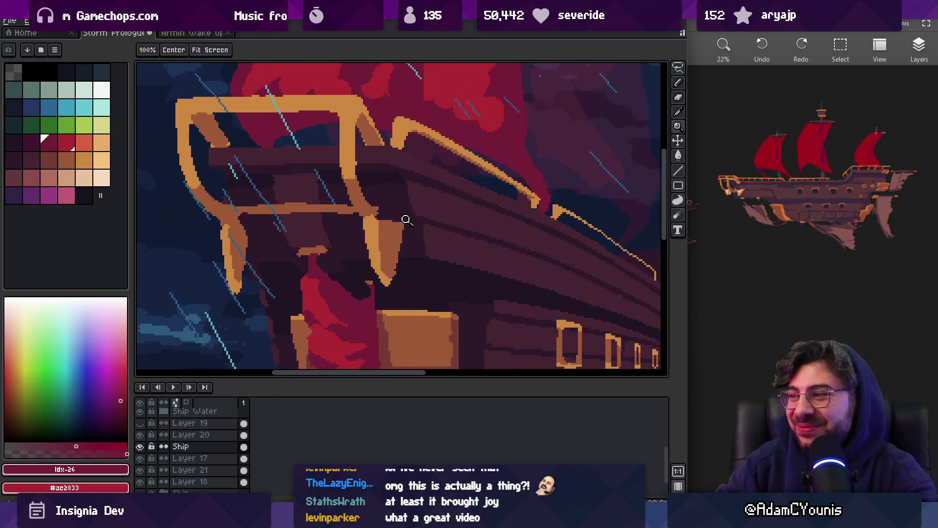
scroll(399, 214, down, 1)
scroll(313, 226, up, 1)
- Sample hull brown and rail-post orange and touch up the bow's rail-post pixels
key(b)
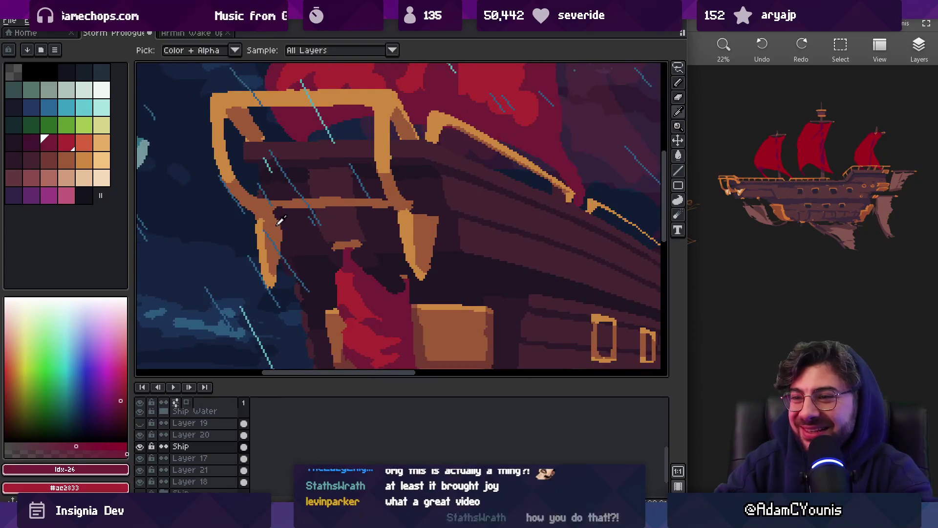
alt+click(276, 223)
key(e)
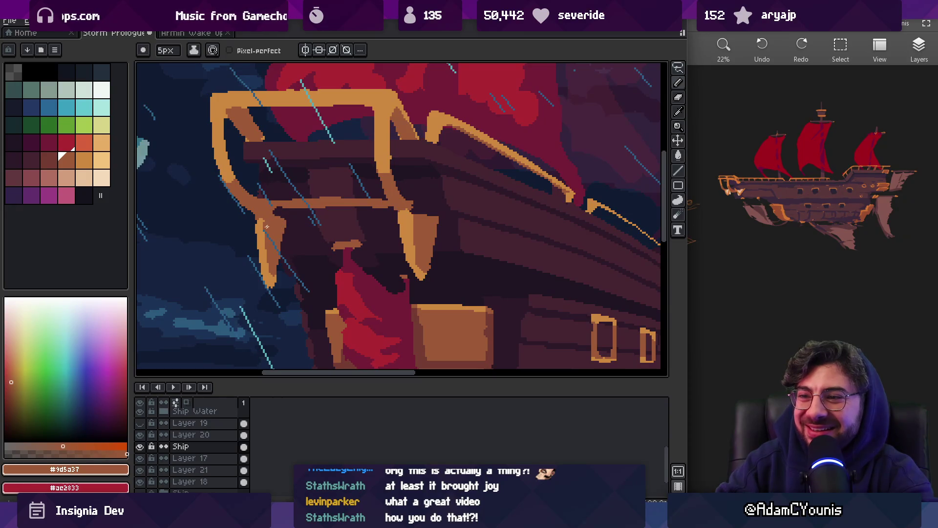
alt+click(268, 225)
key(e)
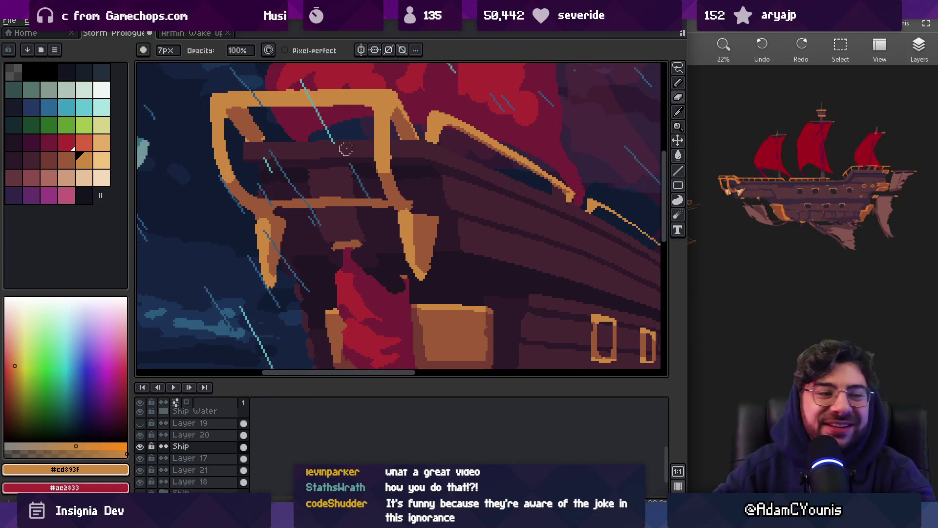
- Zoom in close on the bow's orange rail
key(z)
right_click(360, 166)
right_click(360, 173)
click(358, 174)
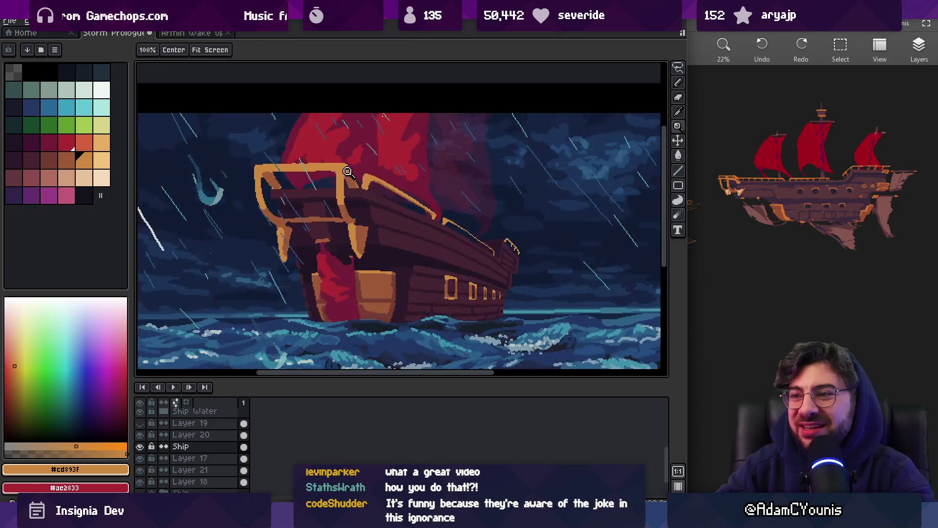
click(355, 174)
click(353, 175)
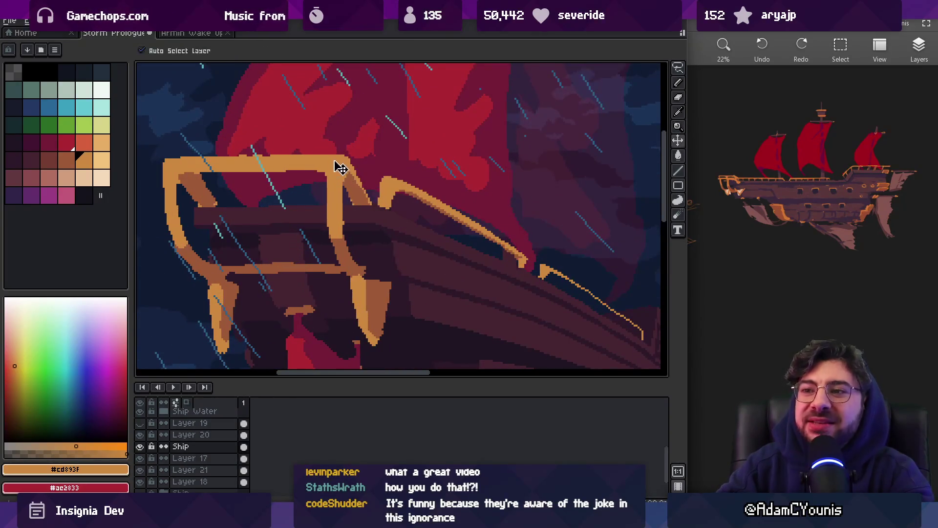
- Lasso-select the top of the bow rail, nudge it down slightly and commit it
key(m)
drag(360, 161, 360, 162)
drag(289, 167, 292, 179)
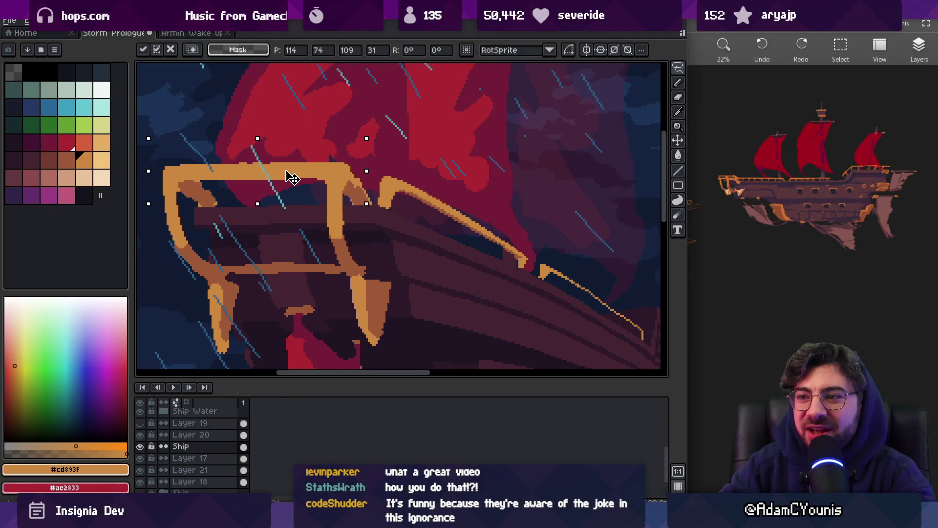
key(Return)
- Tidy the rail-to-hull joint with the hull's brown, erasing stray pixels
key(b)
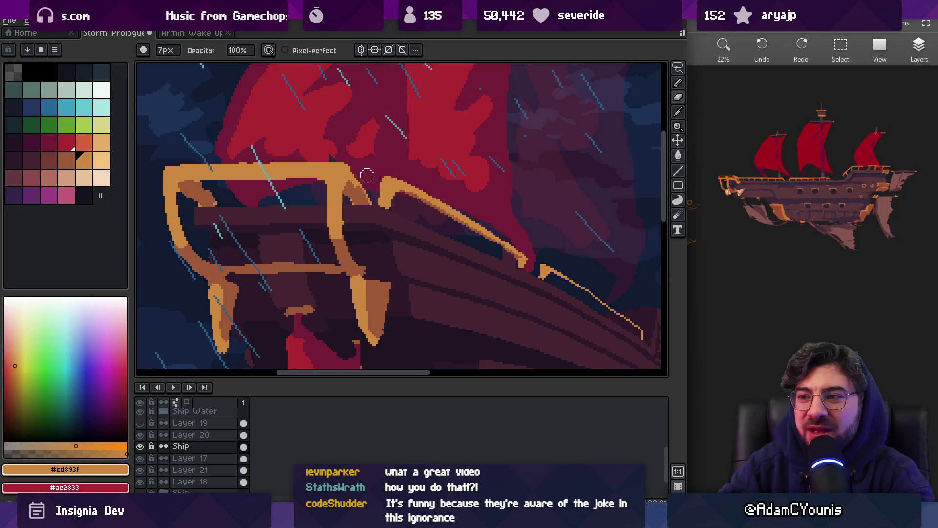
key(e)
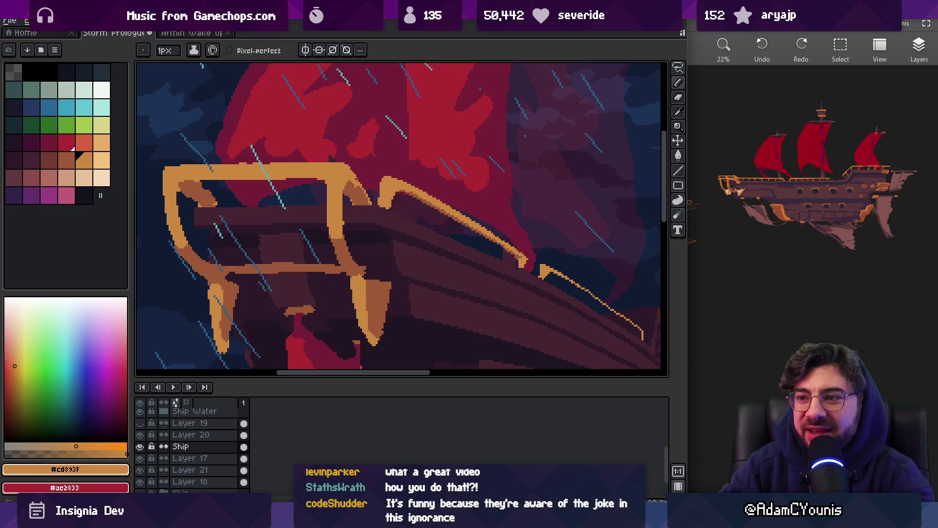
alt+click(202, 187)
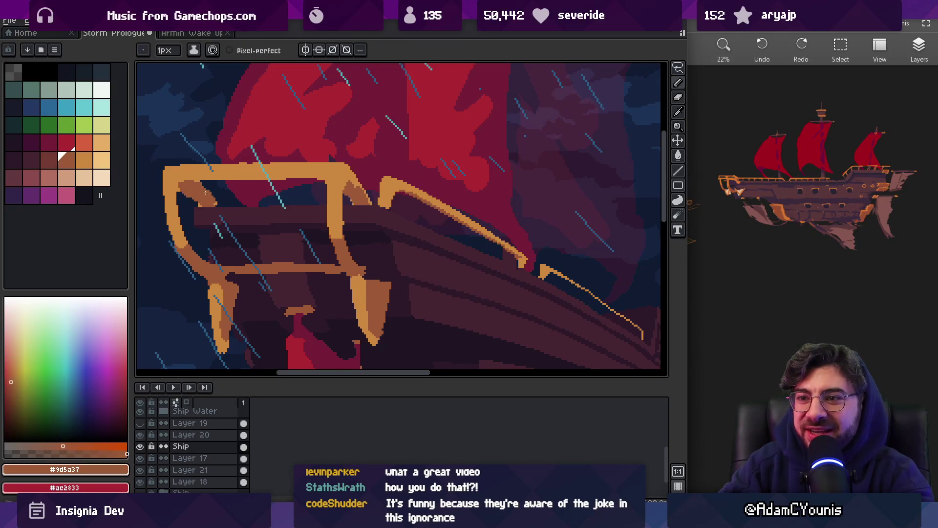
key(b)
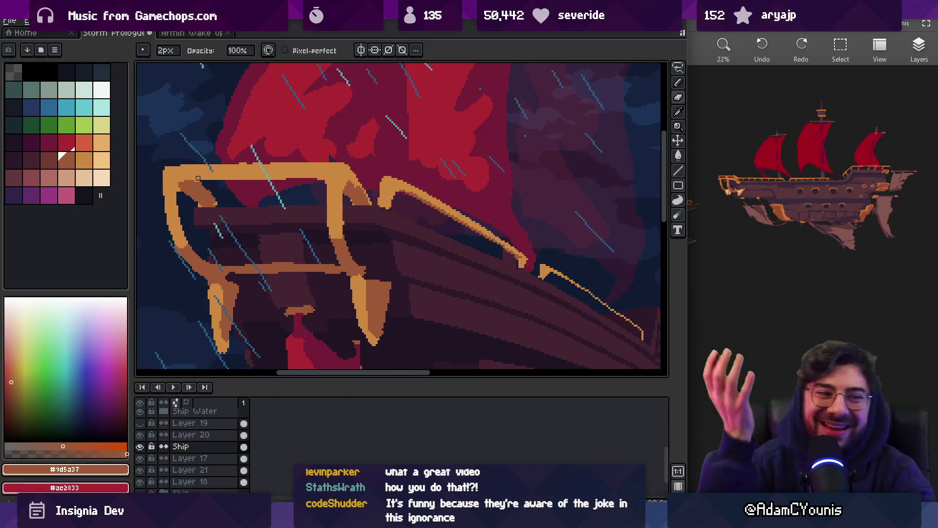
key(z)
scroll(329, 156, down, 3)
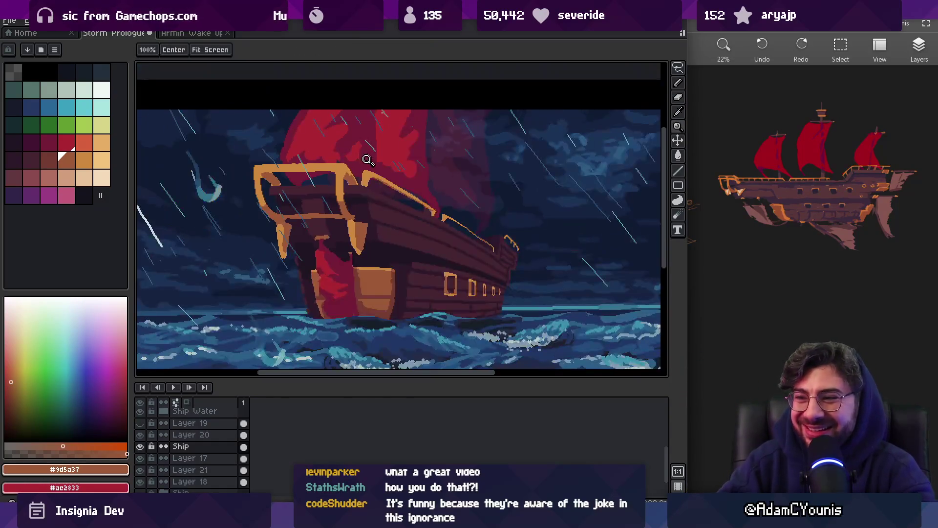
scroll(365, 172, up, 5)
- Touch up the joint in the rail's orange, then zoom out to check it
alt+click(350, 157)
key(b)
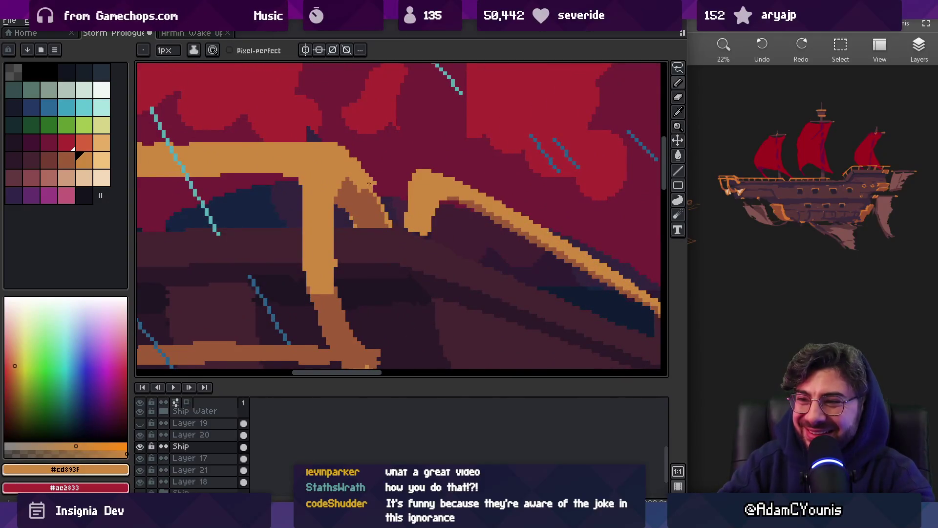
key(e)
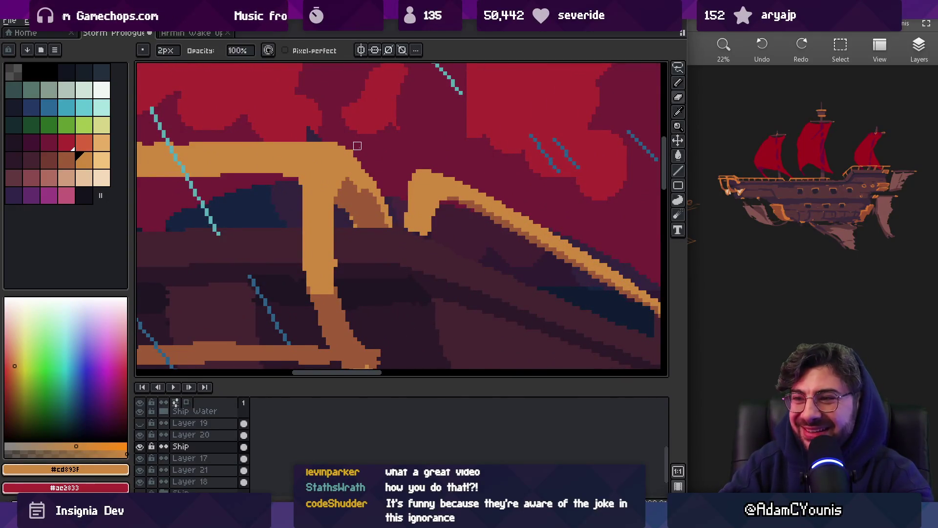
key(z)
scroll(361, 141, down, 3)
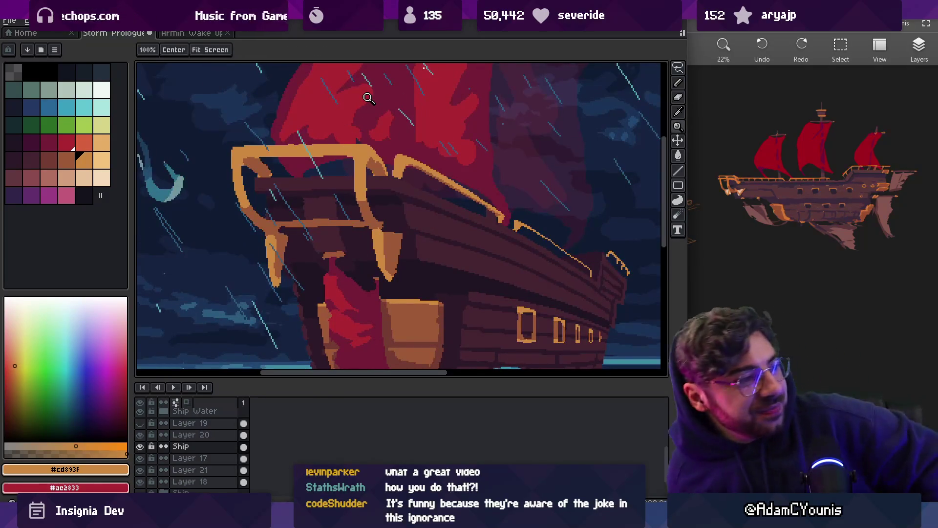
scroll(379, 213, down, 5)
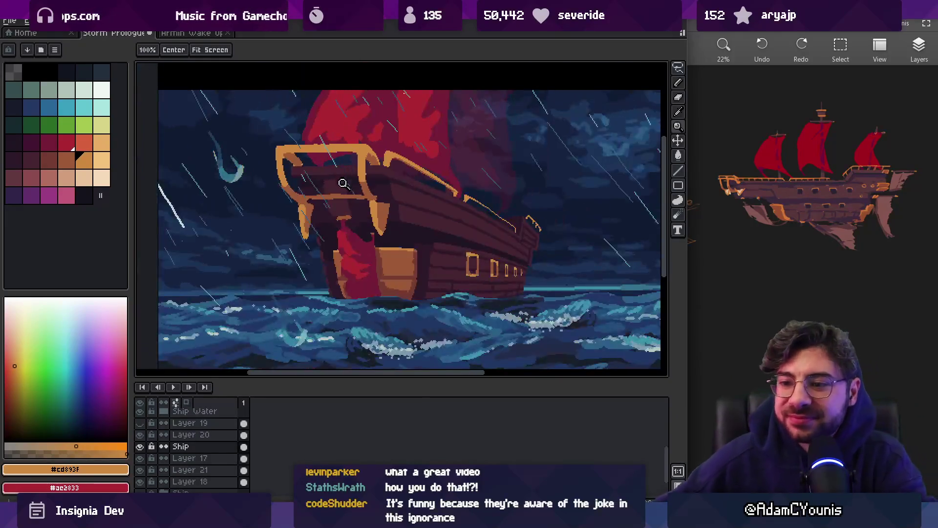
scroll(380, 213, up, 2)
scroll(195, 448, up, 2)
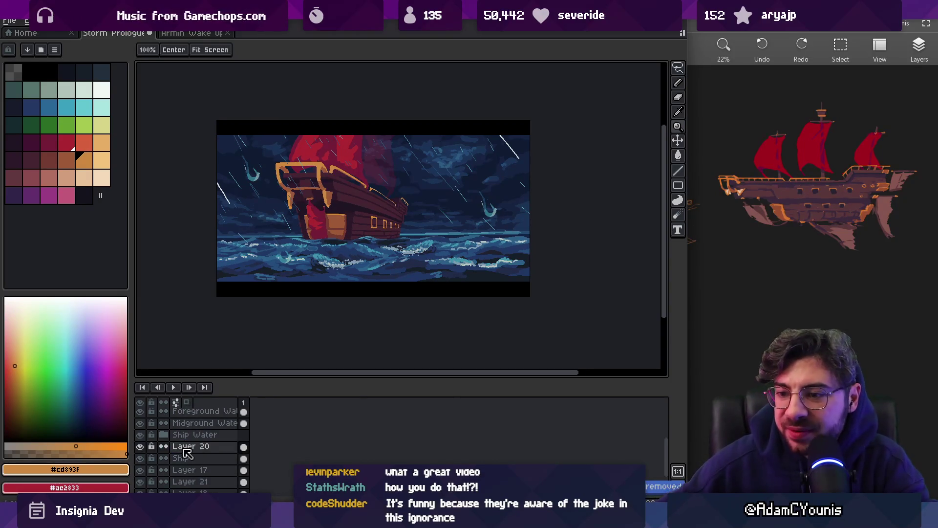
scroll(188, 452, down, 2)
scroll(188, 452, up, 1)
click(140, 481)
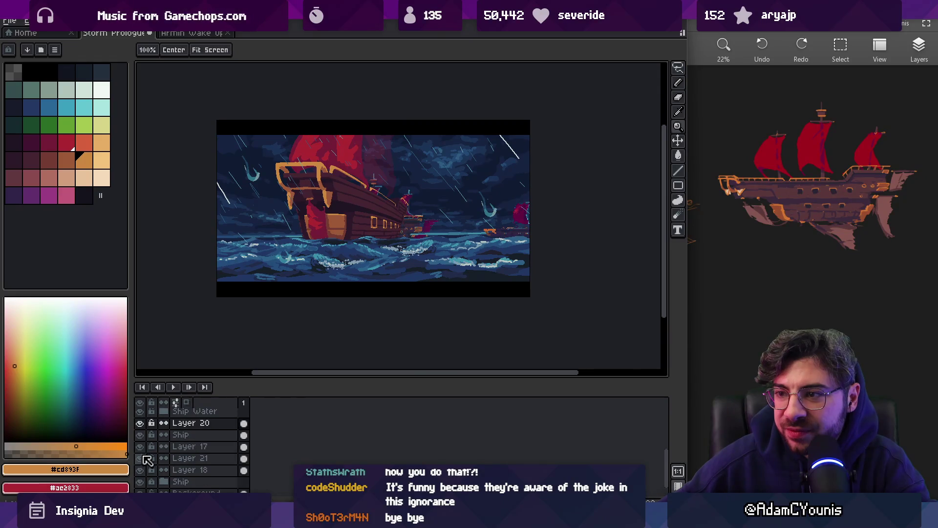
click(165, 482)
scroll(162, 484, down, 2)
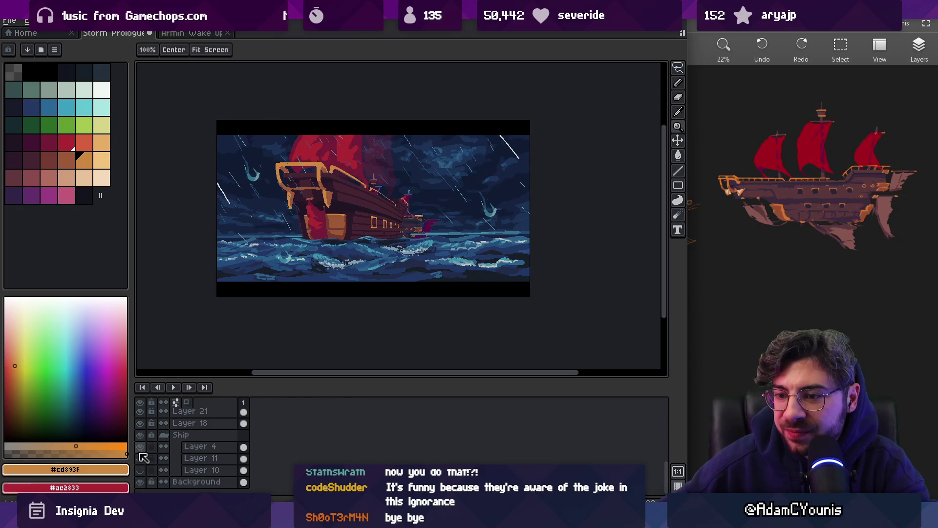
scroll(157, 444, up, 3)
click(142, 423)
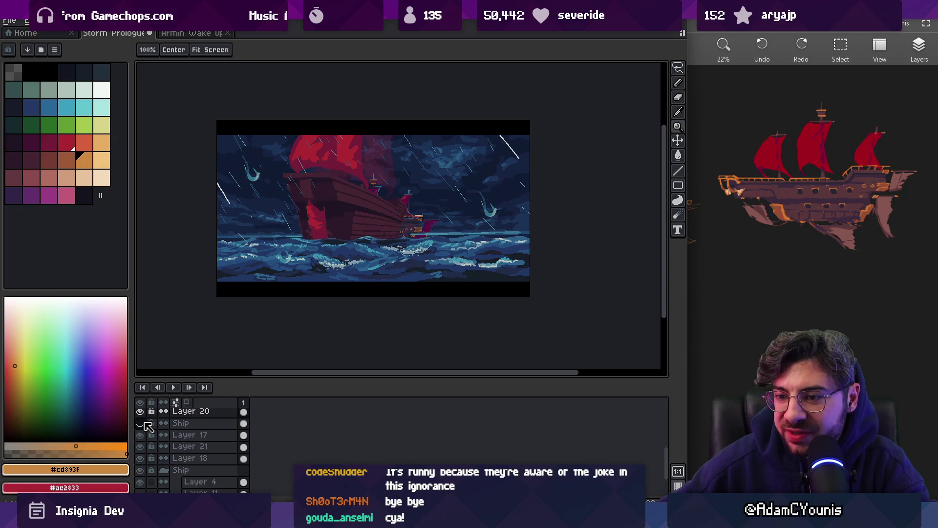
click(141, 470)
click(140, 470)
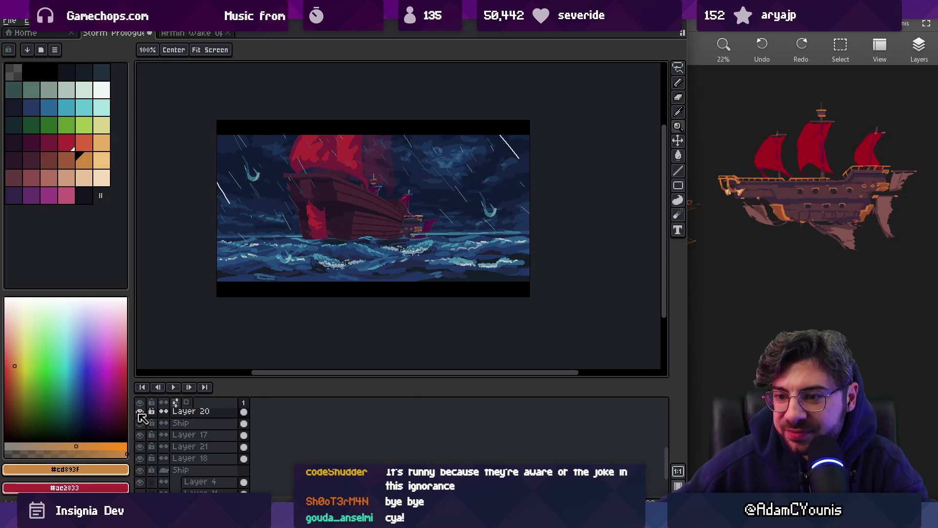
click(141, 434)
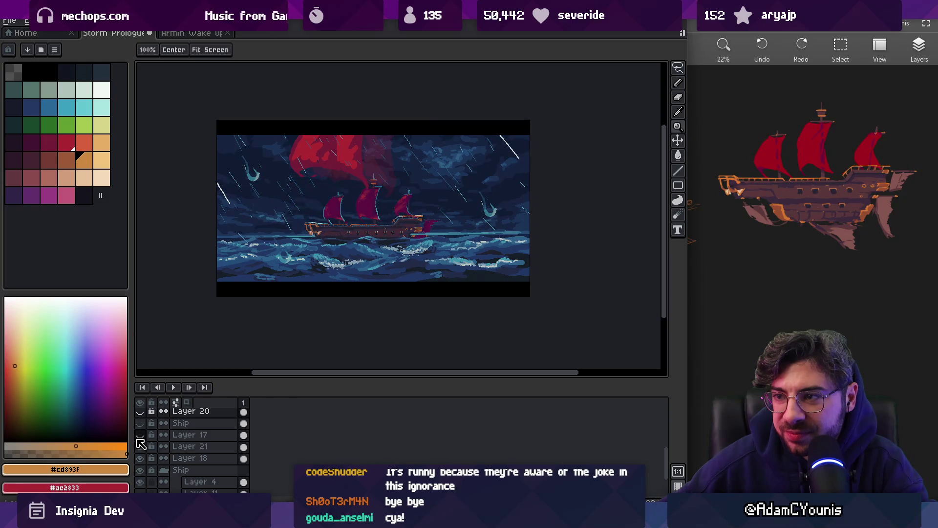
click(140, 446)
click(140, 458)
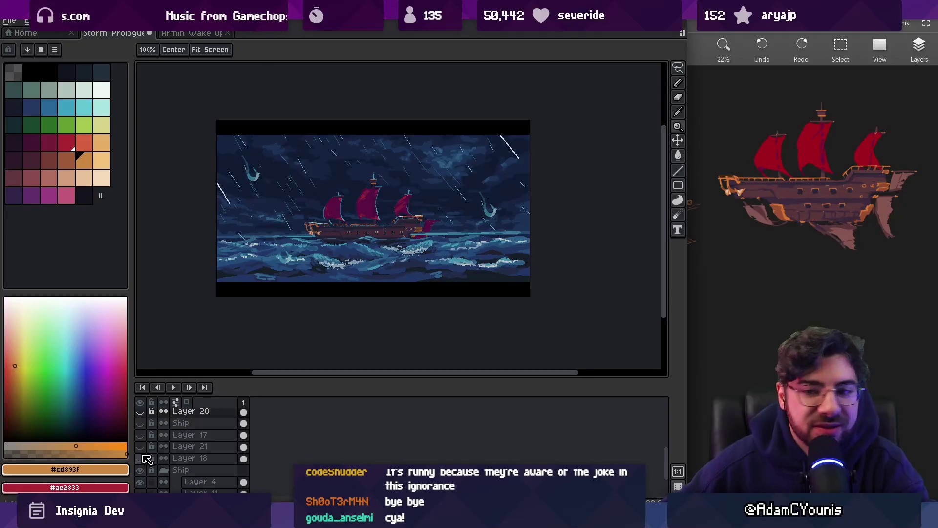
click(164, 470)
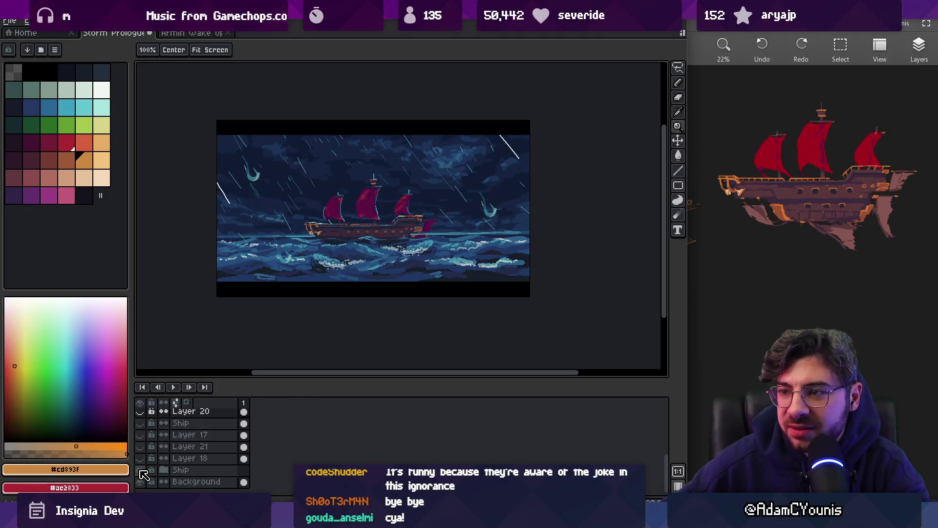
click(140, 470)
drag(140, 411, 142, 457)
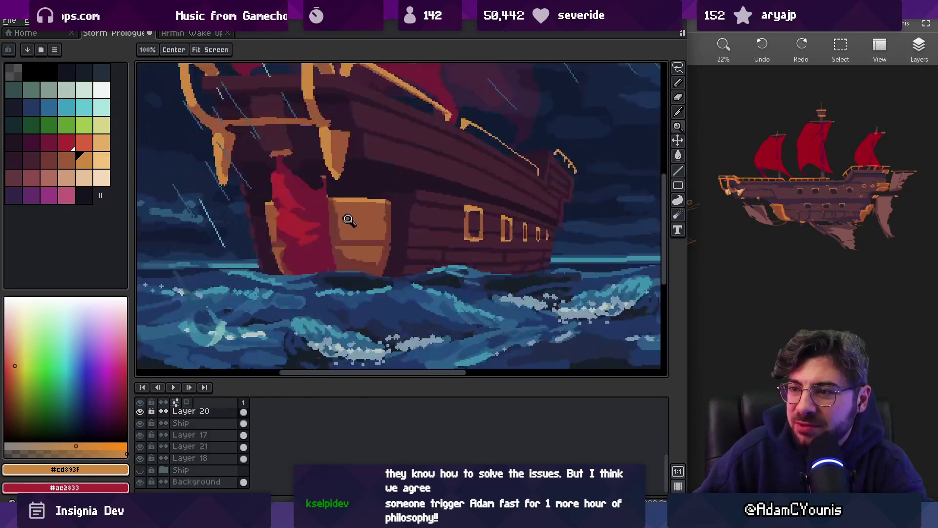
- Make the Ship layer the active layer, picking it from the hull
scroll(307, 226, up, 2)
ctrl+click(352, 244)
key(q)
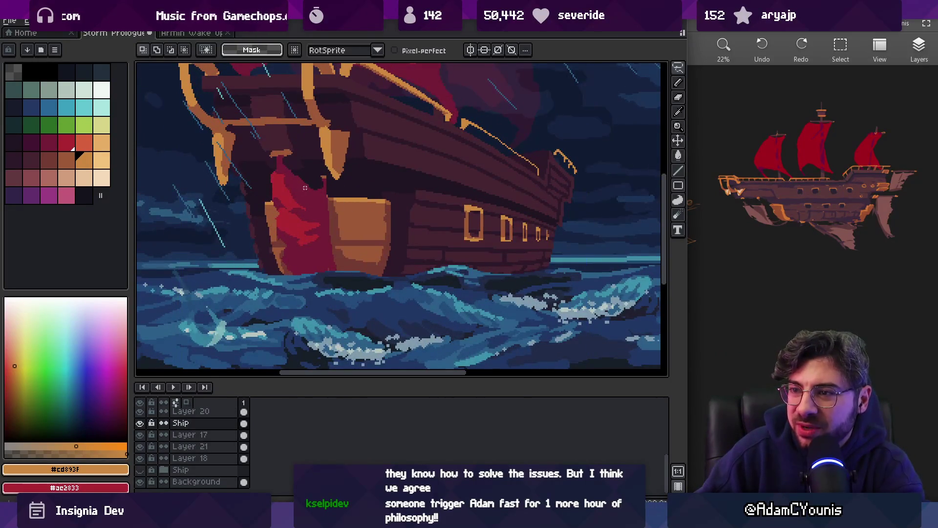
key(v)
click(295, 205)
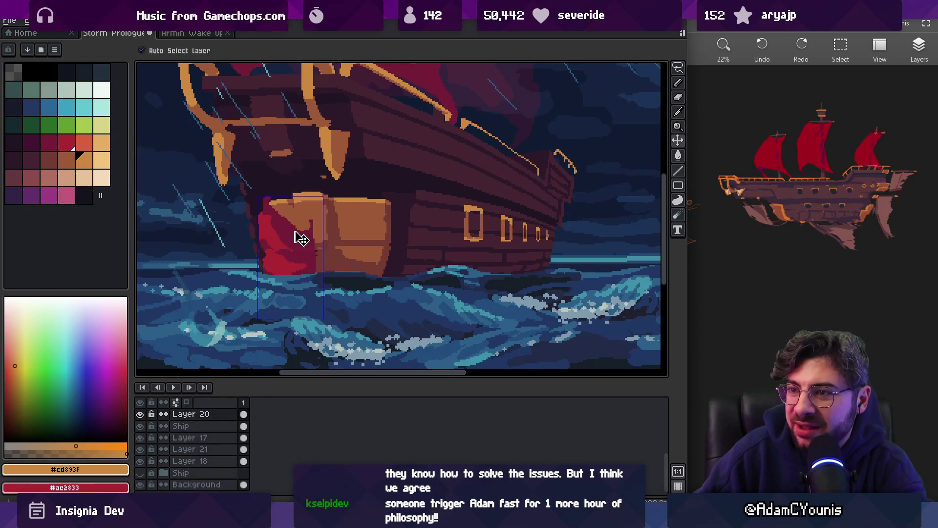
key(z)
scroll(294, 199, down, 2)
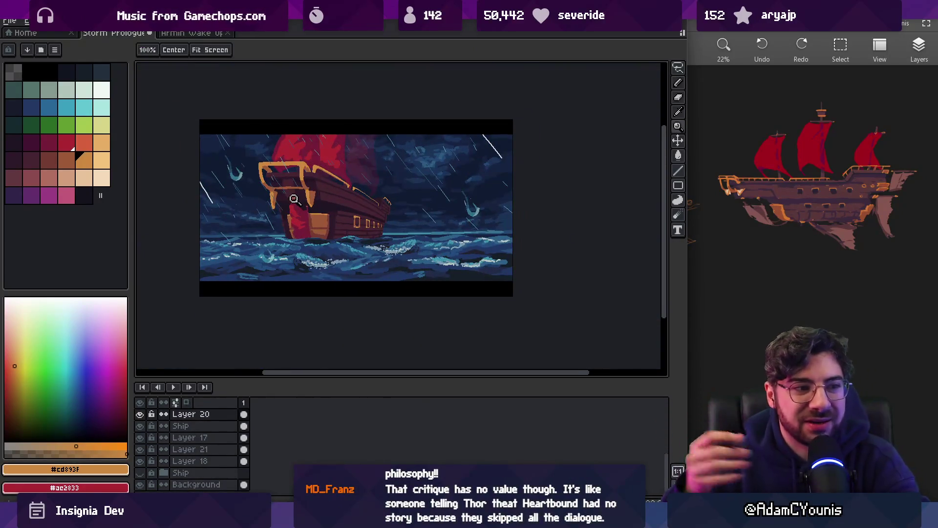
scroll(294, 198, up, 2)
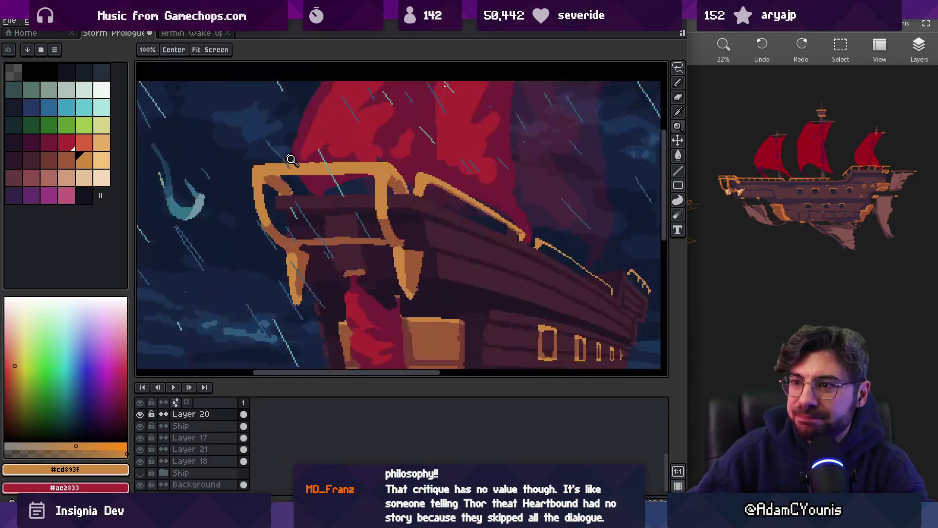
key(v)
click(308, 168)
- Zoom in on the ship's bow
key(b)
scroll(309, 169, down, 3)
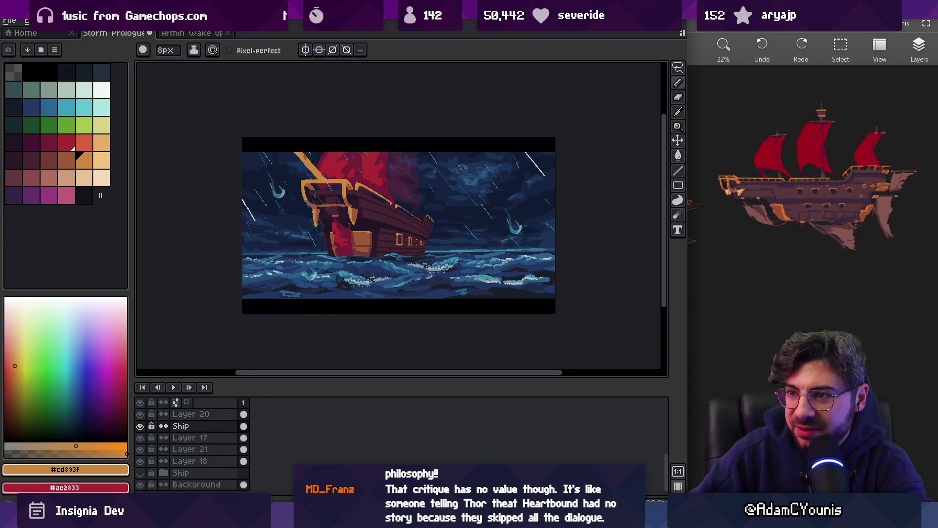
key(z)
click(331, 177)
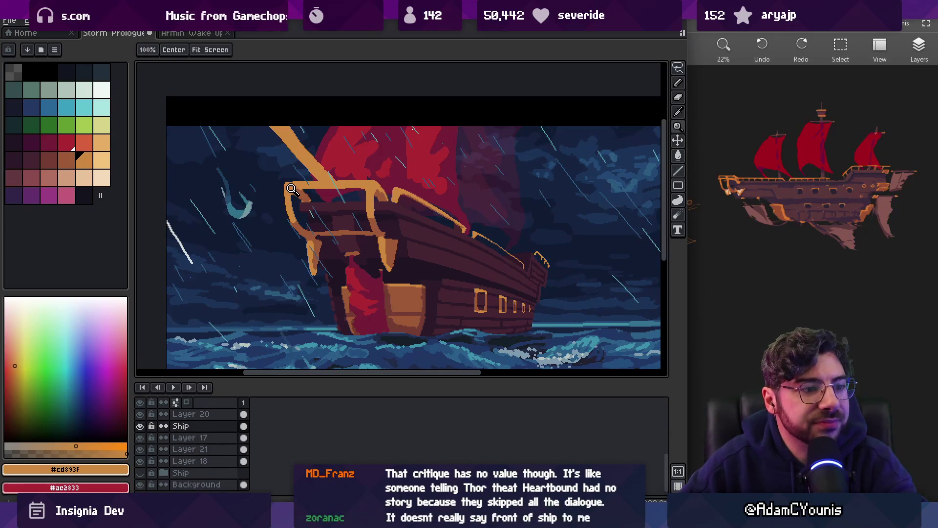
scroll(318, 180, down, 1)
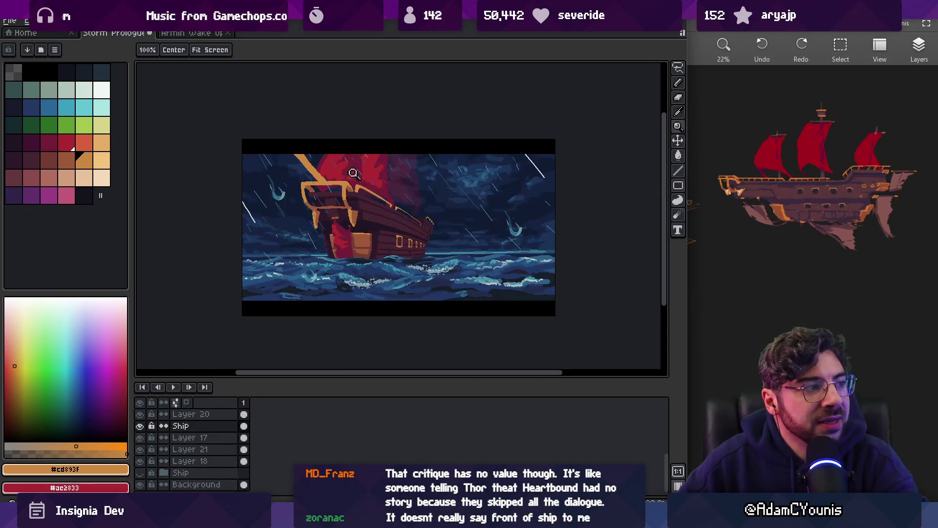
scroll(354, 177, up, 3)
key(b)
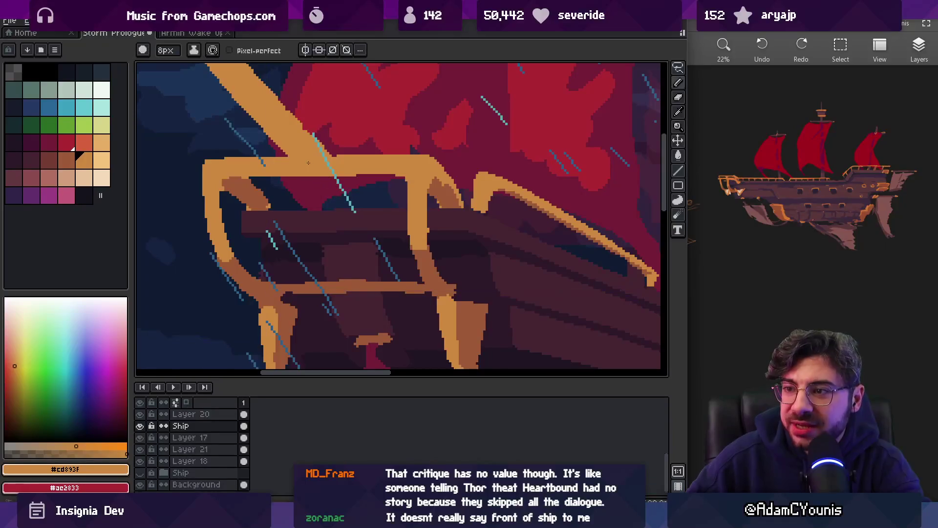
- Sample the deck colour #452531 and draw a straight bowsprit line up from the bow
key(i)
click(362, 248)
scroll(348, 218, down, 2)
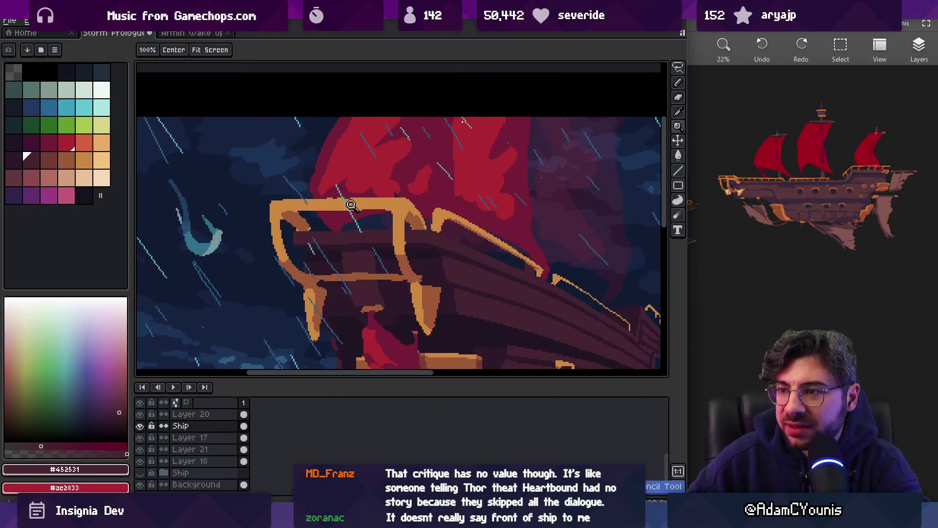
key(b)
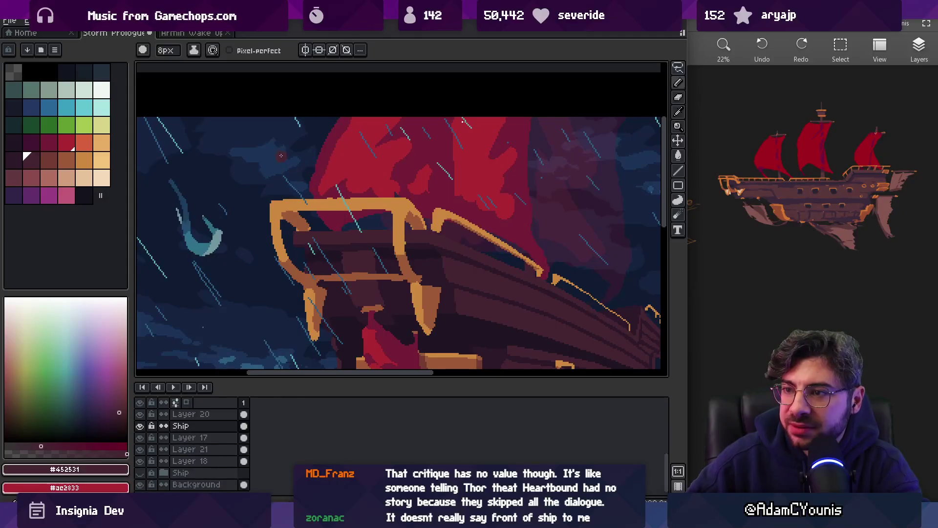
shift+click(234, 105)
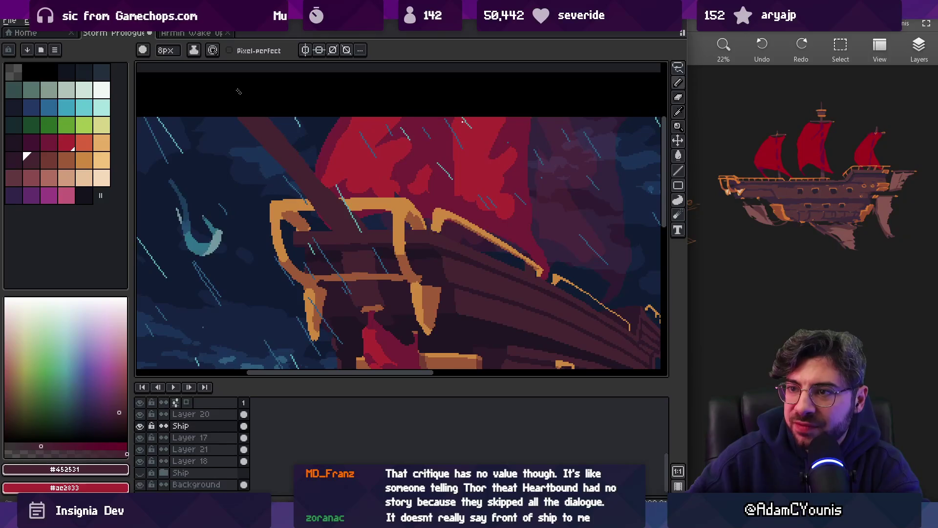
key(e)
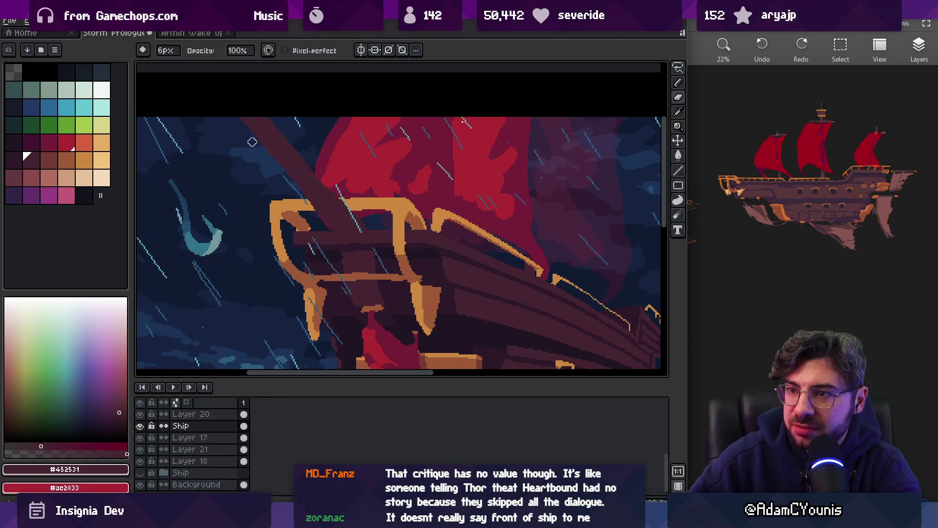
- Recentre on the bow and pick the #452531 bowsprit colour again
key(z)
scroll(295, 102, down, 3)
scroll(322, 149, up, 5)
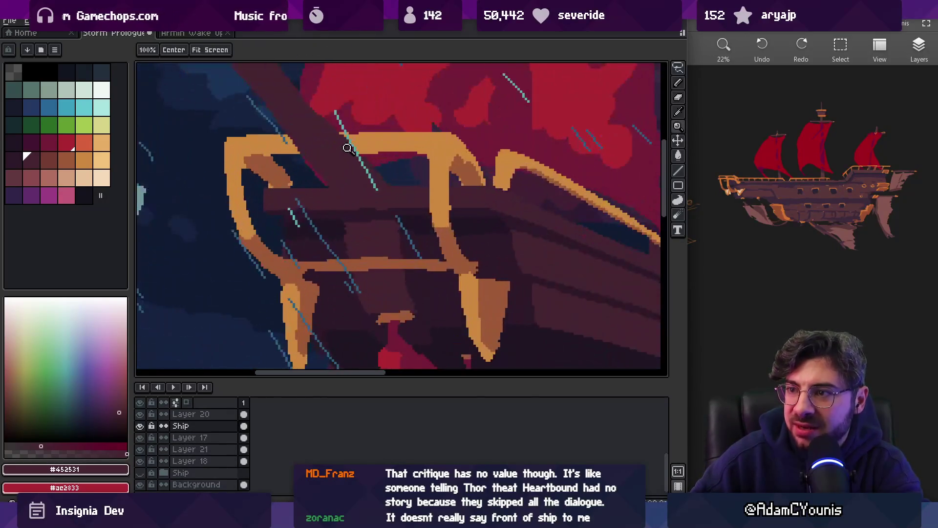
scroll(357, 132, down, 2)
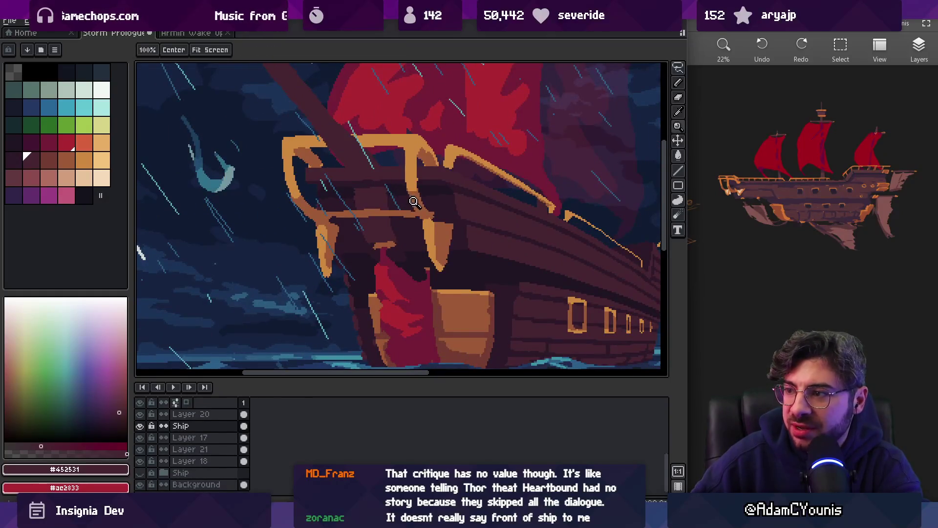
drag(413, 202, 403, 219)
key(b)
alt+click(319, 184)
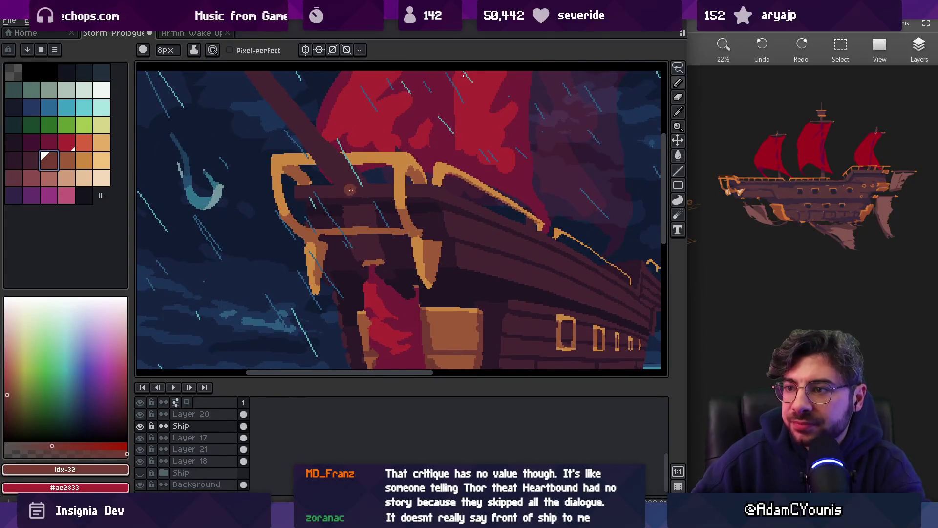
alt+click(365, 195)
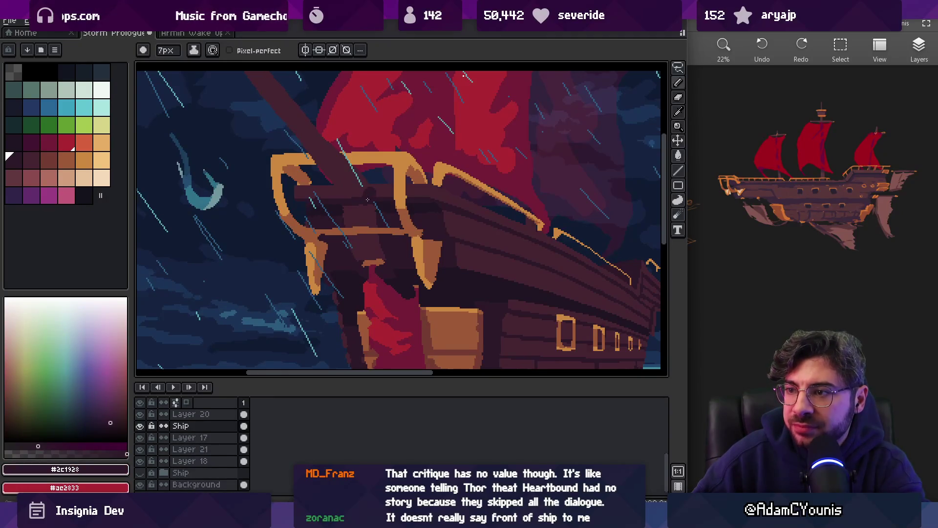
alt+click(345, 196)
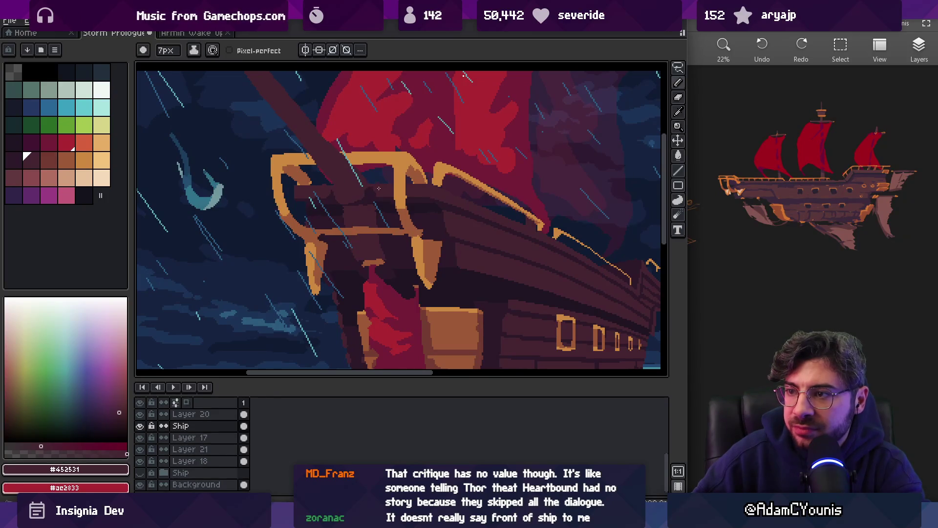
- Clean up the bowsprit pixels with pencil and eraser, then zoom out to review
scroll(379, 188, down, 5)
scroll(371, 166, up, 5)
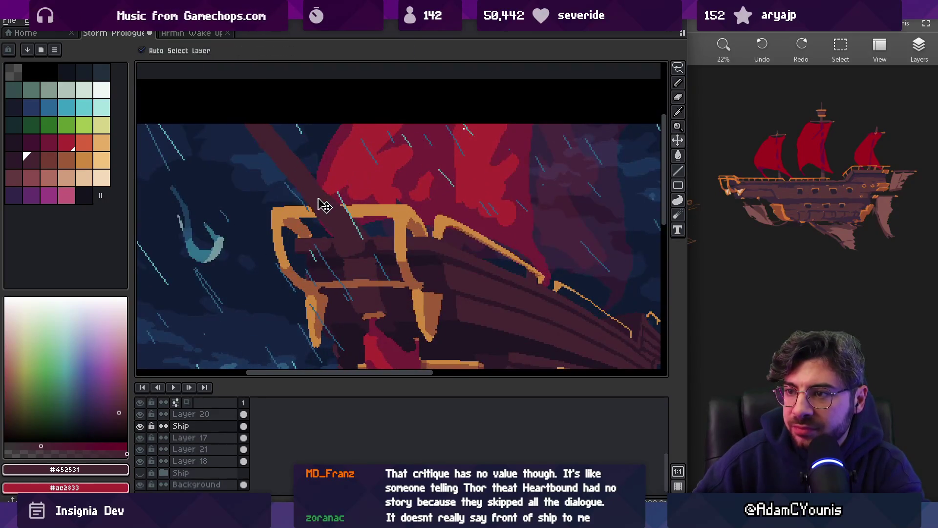
key(b)
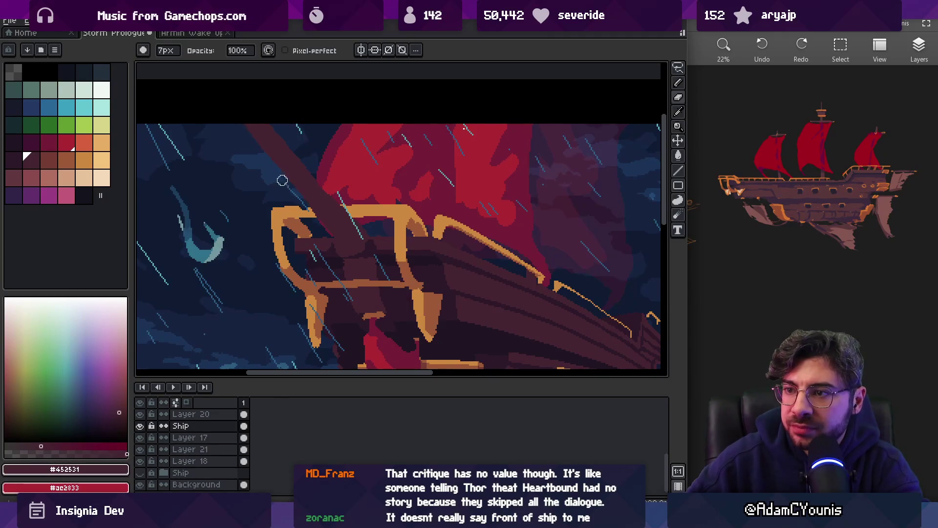
key(e)
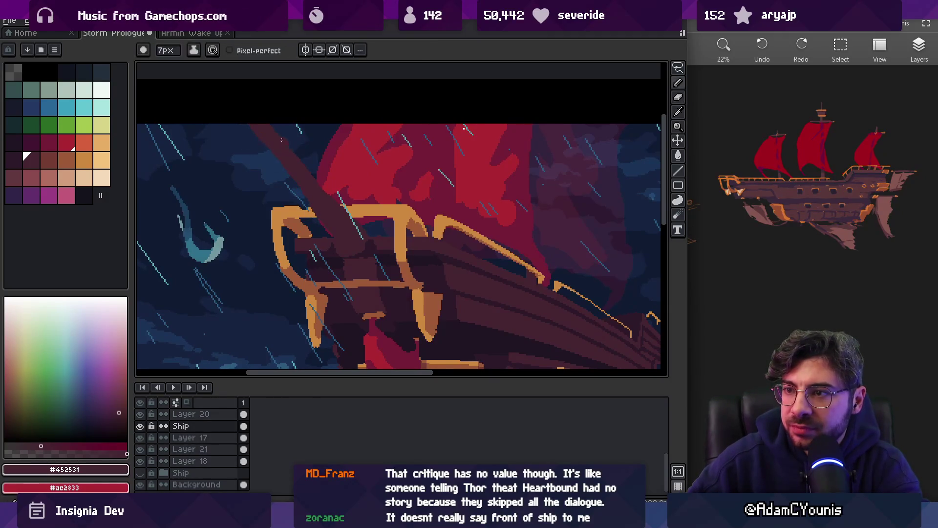
key(b)
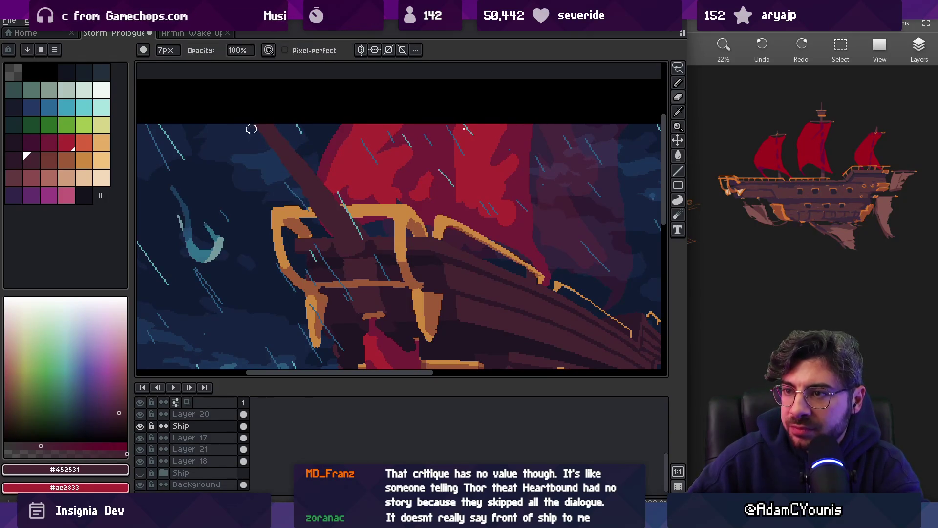
key(g)
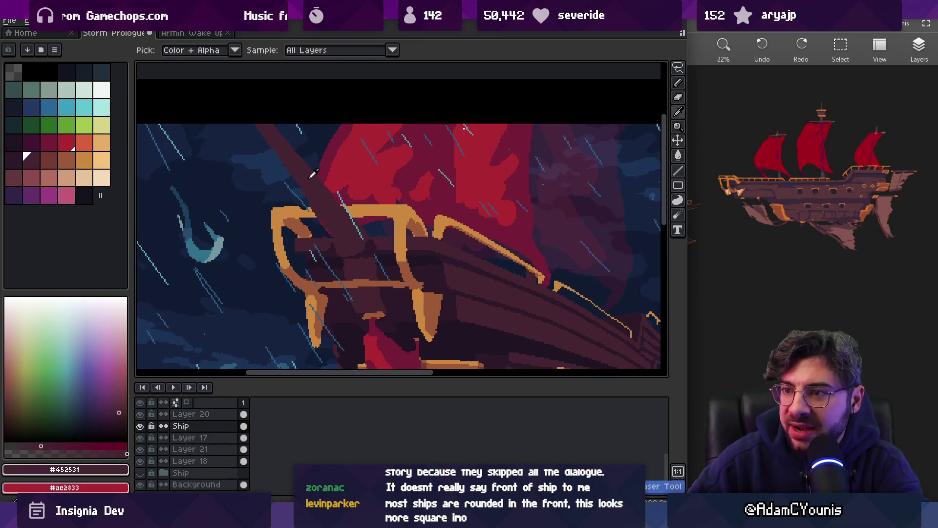
key(e)
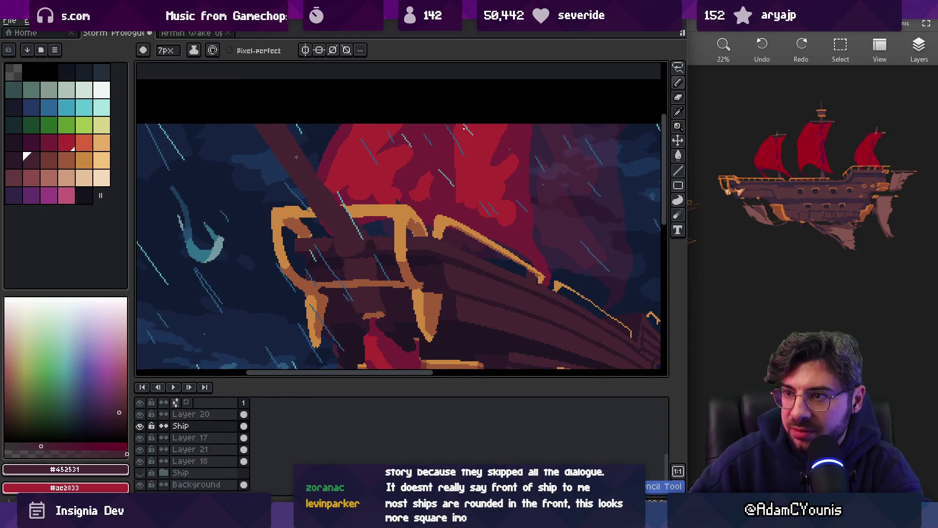
key(z)
scroll(367, 166, down, 5)
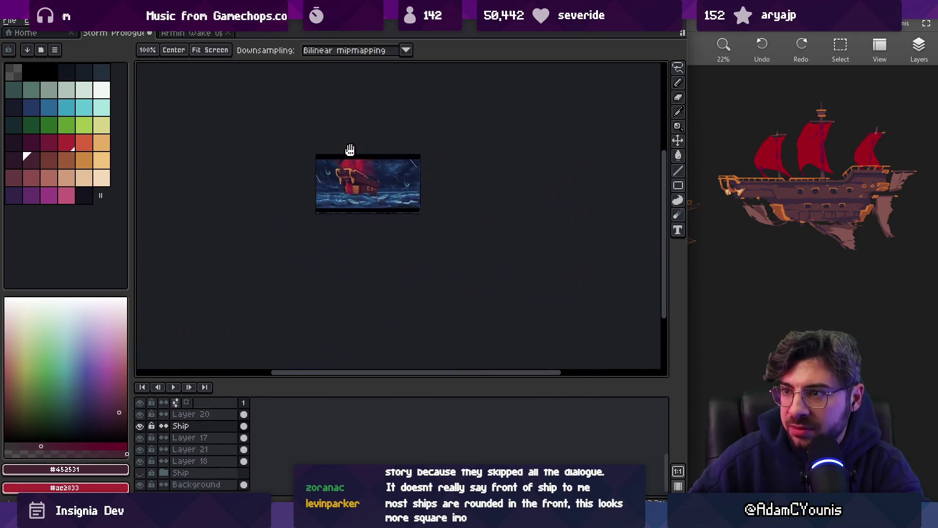
- Select Layer 17 and sample hull shades #201523, #2c1928 and #452531 with a smaller brush
scroll(367, 153, up, 1)
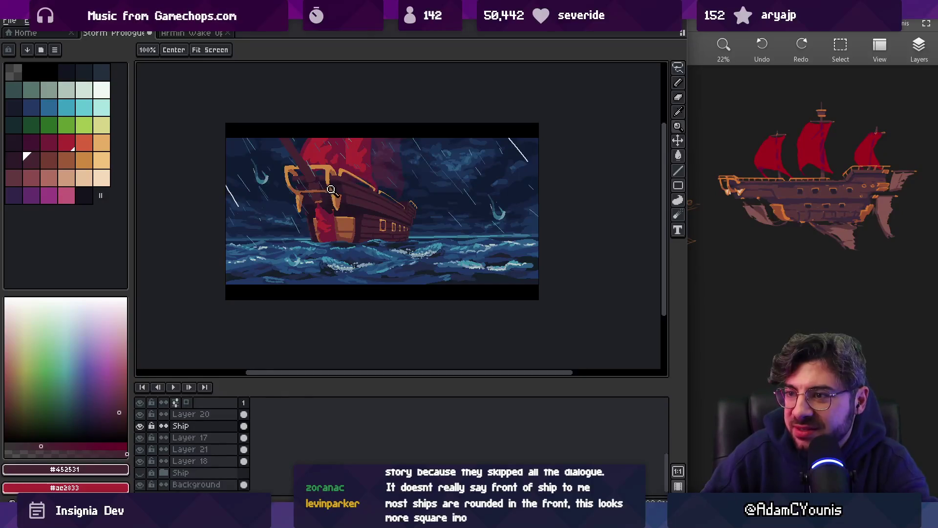
scroll(349, 192, up, 3)
scroll(386, 213, up, 1)
alt+click(386, 213)
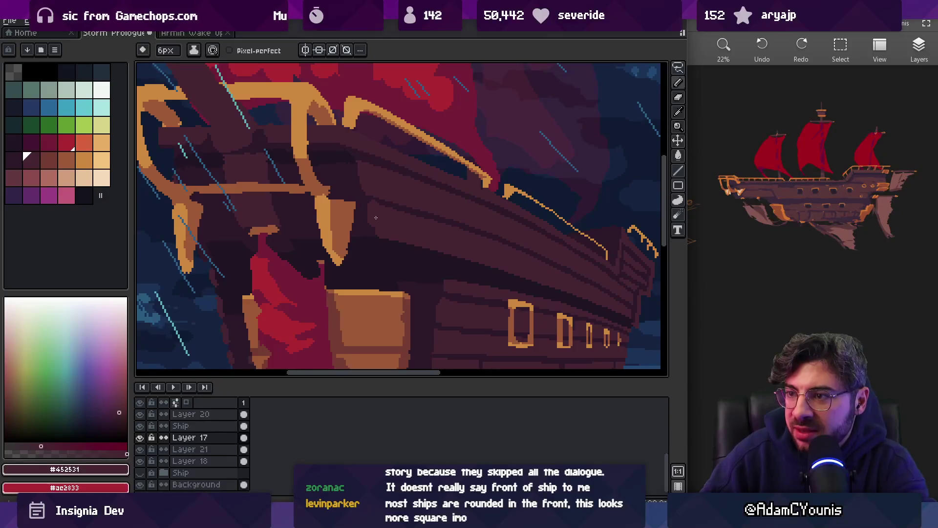
alt+click(371, 245)
key(minus)
alt+click(381, 202)
alt+click(350, 166)
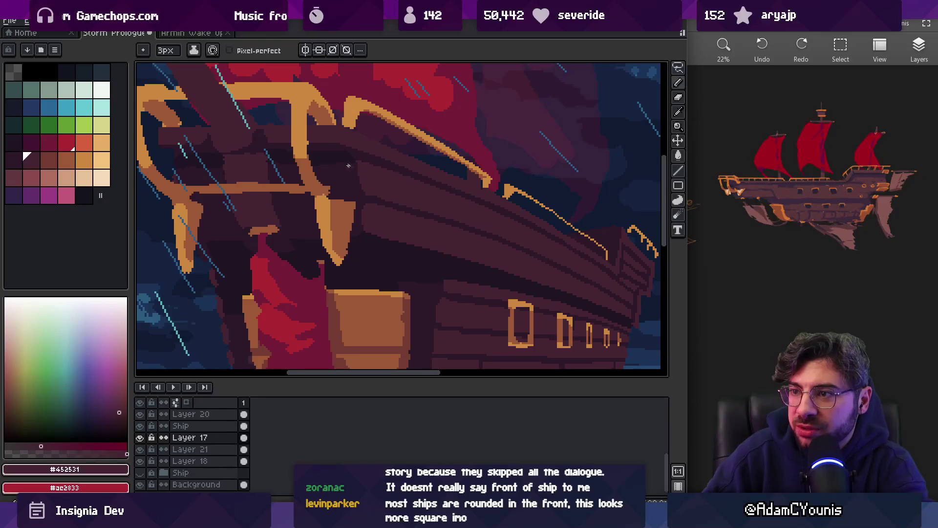
- Zoom in on the hull with the interface hidden, and pan over the hull and ship top
scroll(350, 147, down, 5)
scroll(366, 105, up, 4)
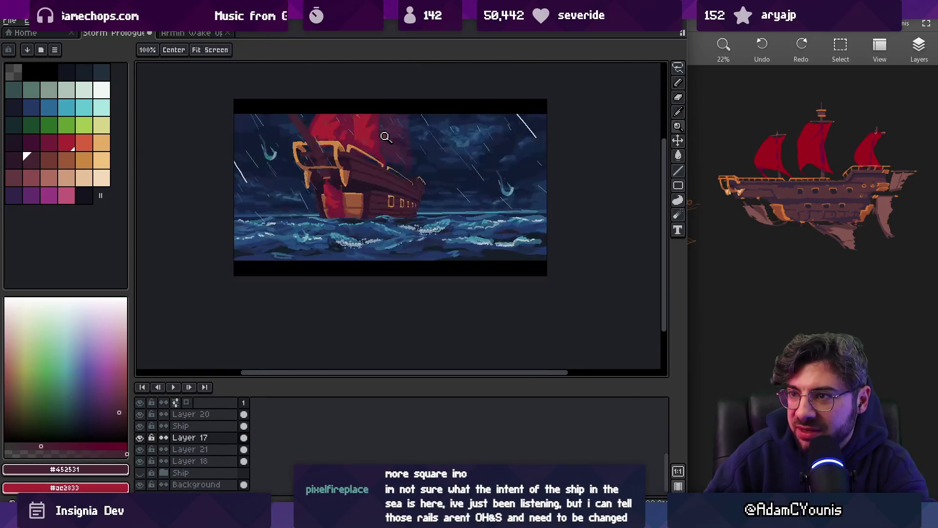
scroll(376, 168, up, 3)
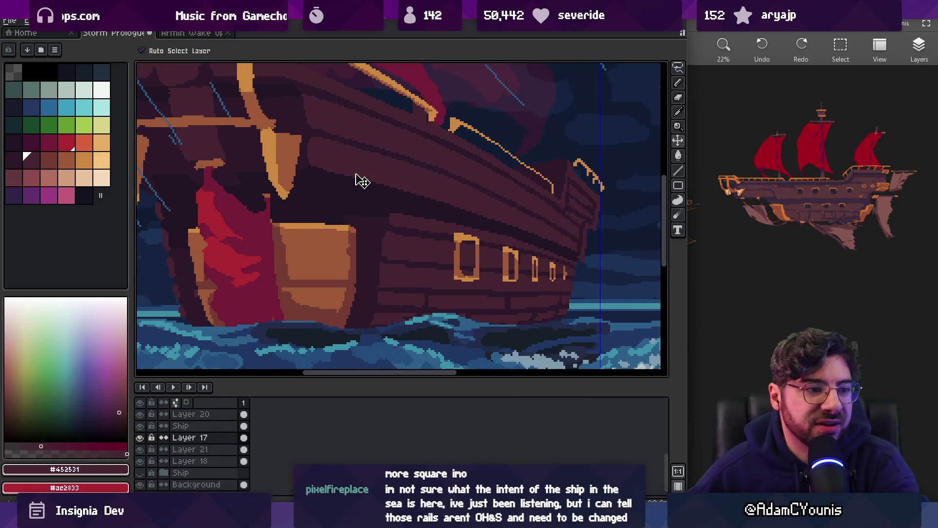
key(Tab)
mouse_move(314, 184)
mouse_down()
mouse_move(301, 266)
mouse_move(298, 242)
mouse_up()
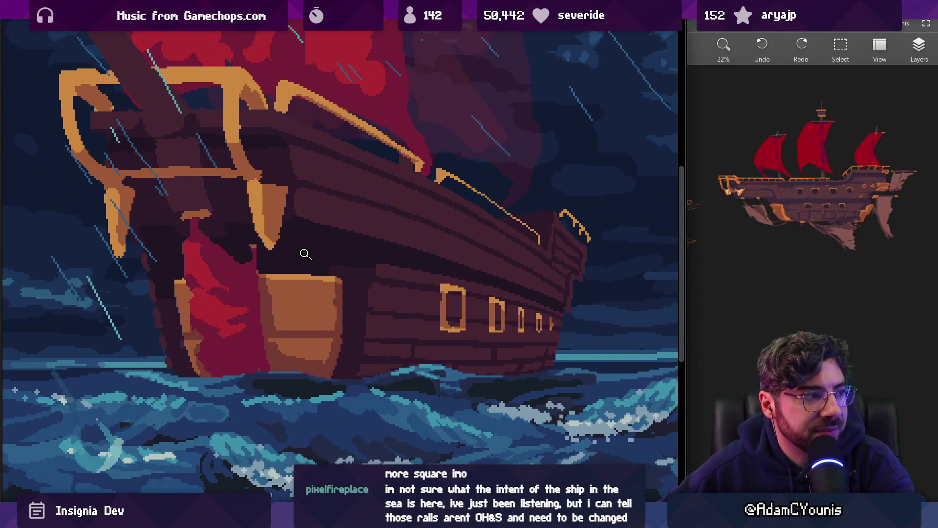
scroll(310, 243, up, 3)
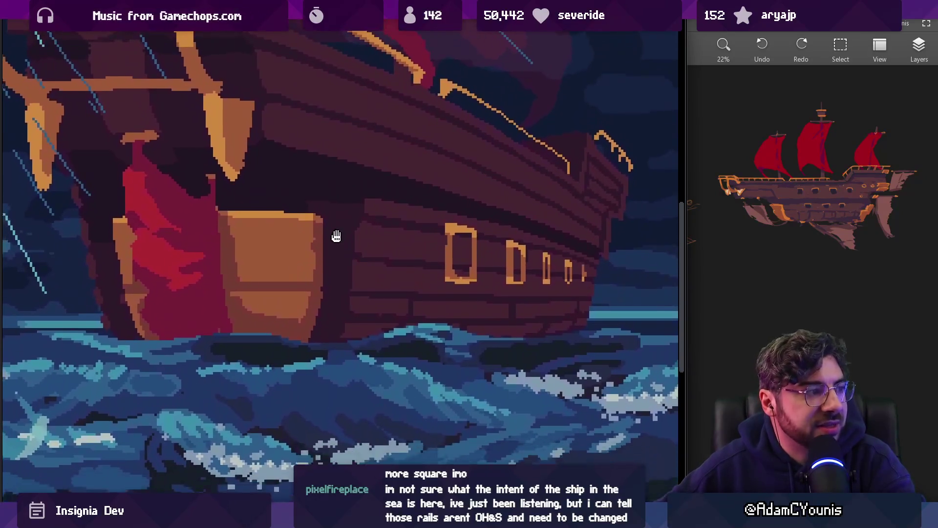
drag(336, 235, 338, 249)
drag(344, 202, 362, 293)
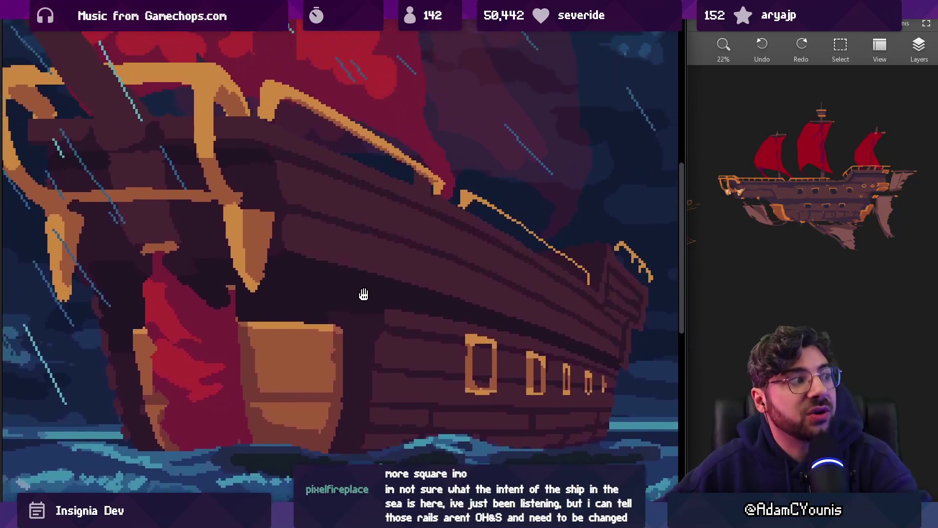
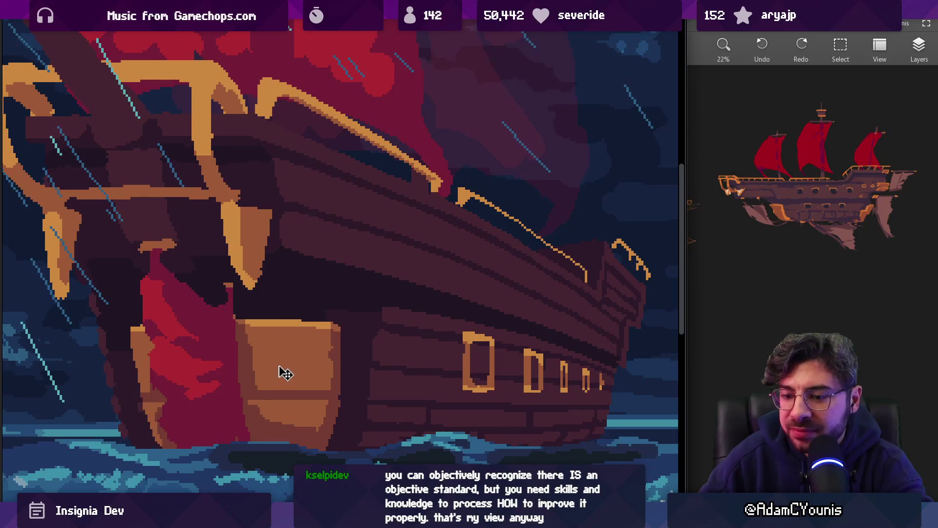
- Restore the editor panels and hide Layer 20, the red sail layer
key(ctrl+f)
scroll(327, 251, down, 5)
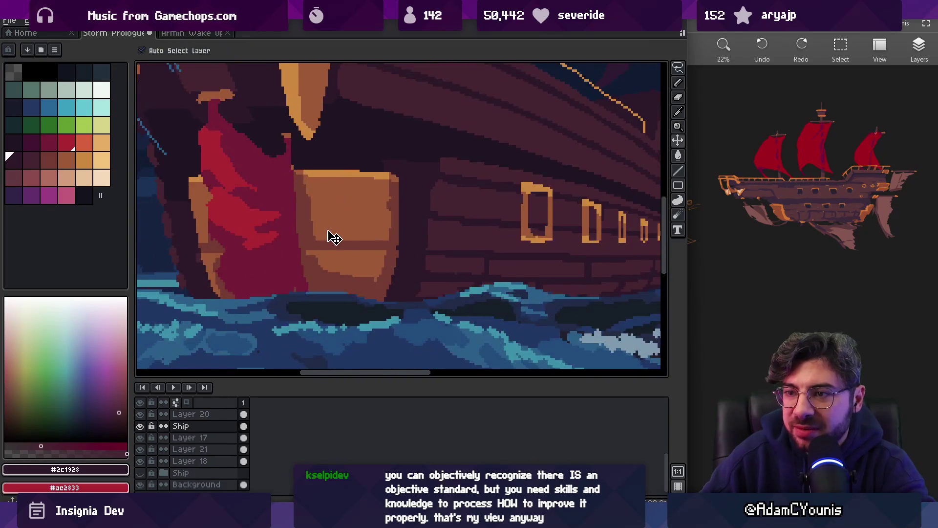
click(252, 188)
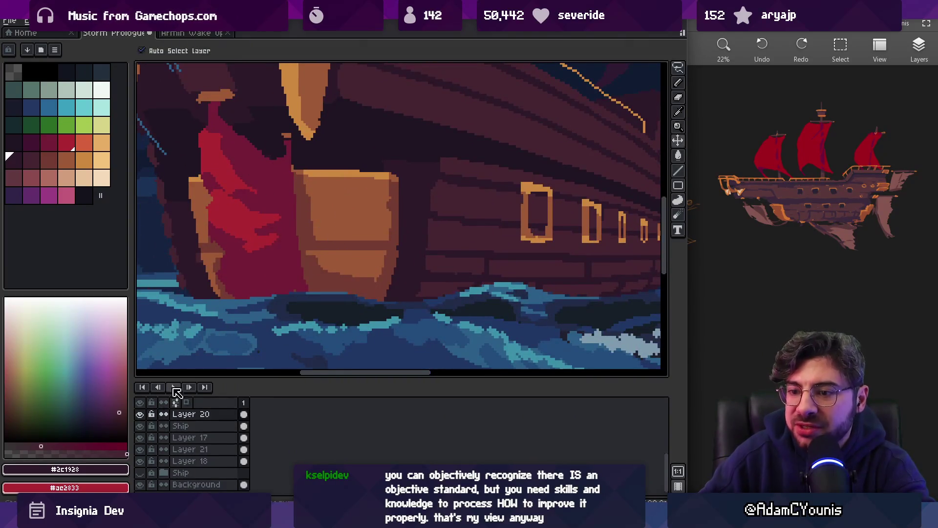
click(200, 351)
click(242, 266)
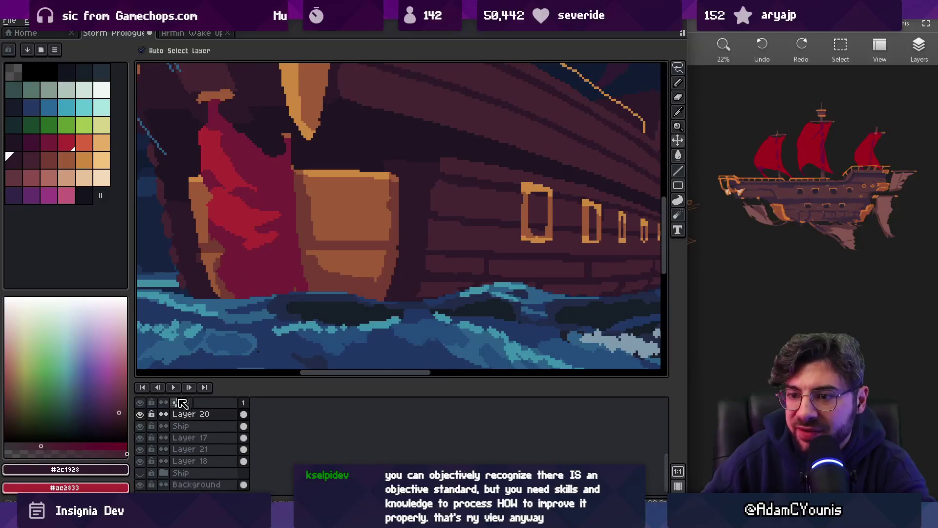
click(140, 415)
scroll(264, 267, up, 1)
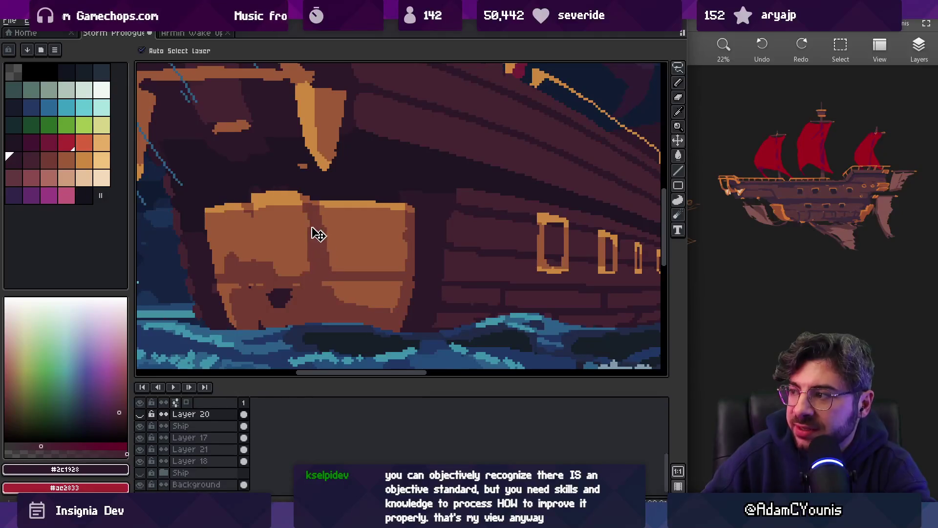
- Sample the bow panel's orange with a pencil enlarged one pixel, and select the Ship layer
key(b)
alt+click(310, 275)
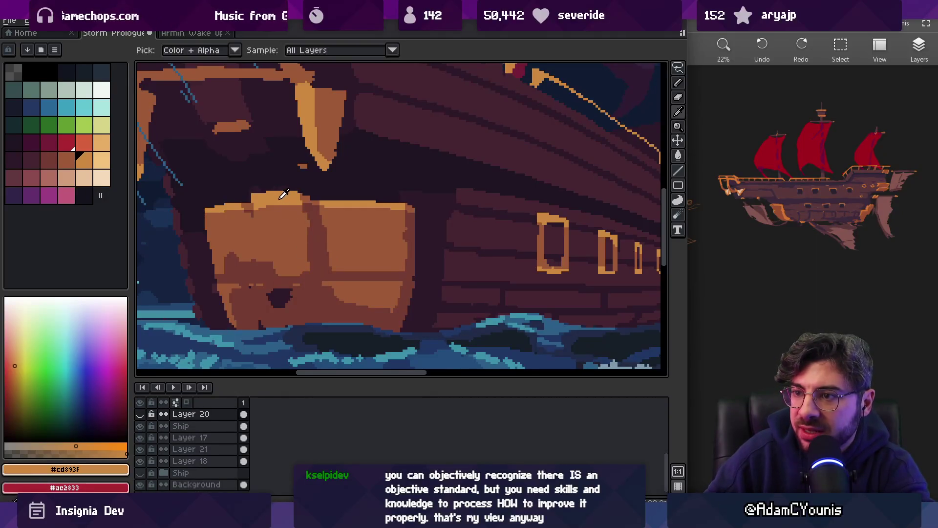
key(plus)
ctrl+click(247, 206)
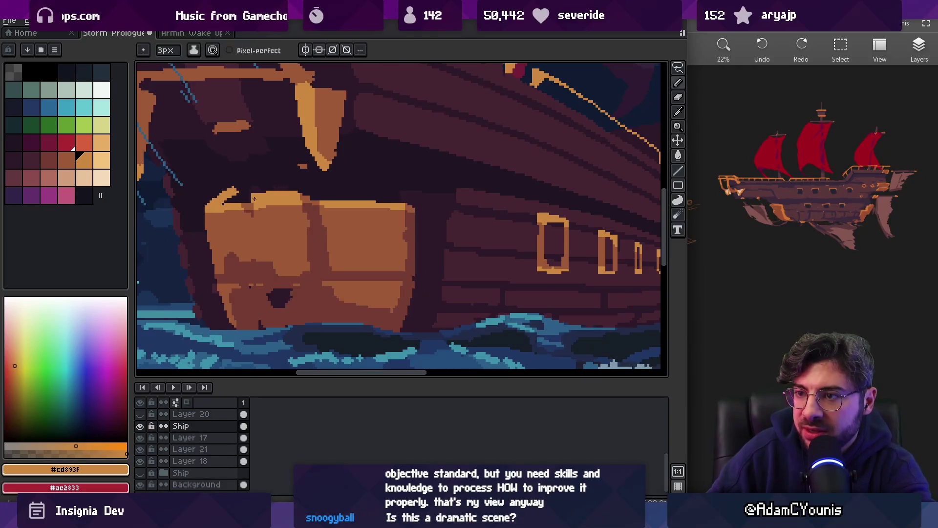
- Paint a dark brown diagonal shadow across the bow panel
key(e)
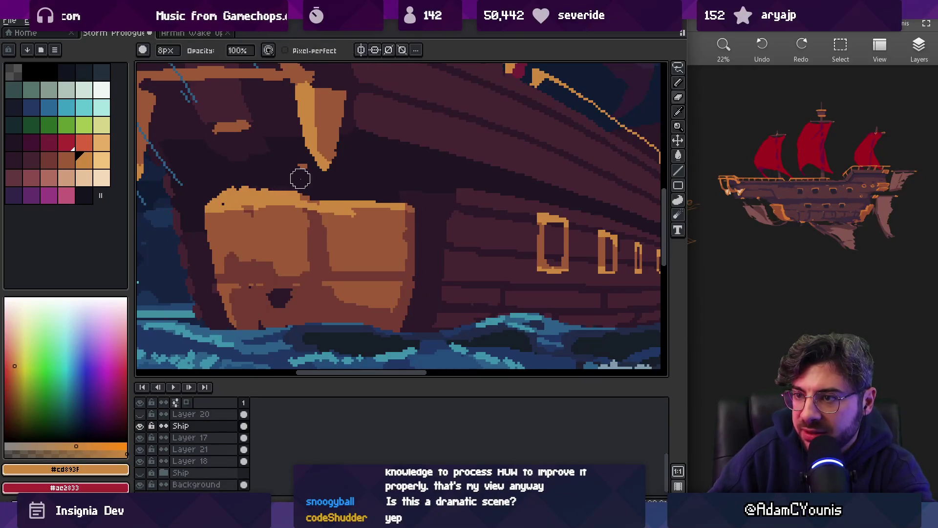
key(b)
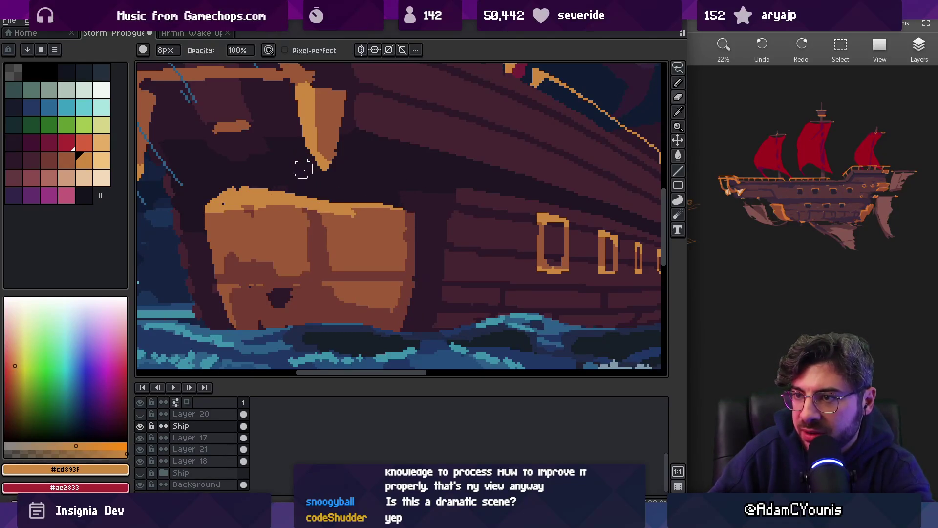
alt+click(263, 217)
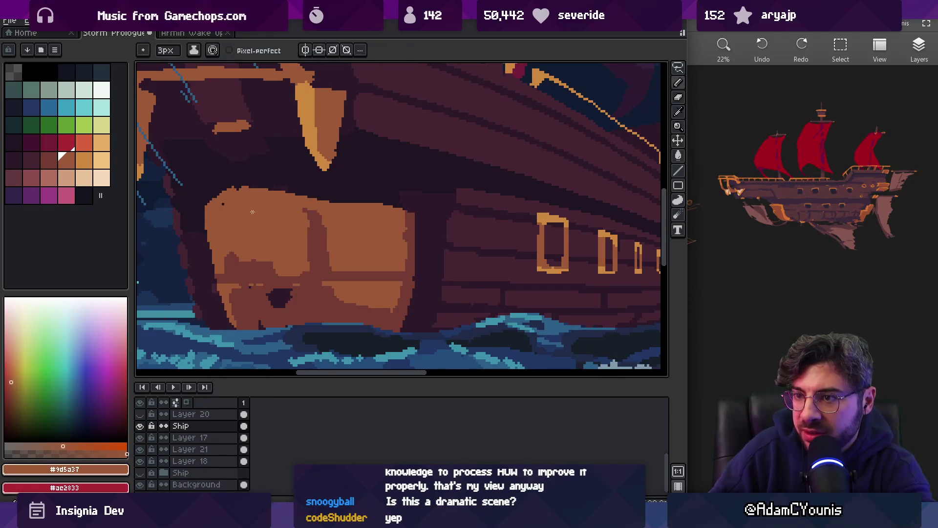
alt+click(259, 264)
drag(237, 195, 255, 243)
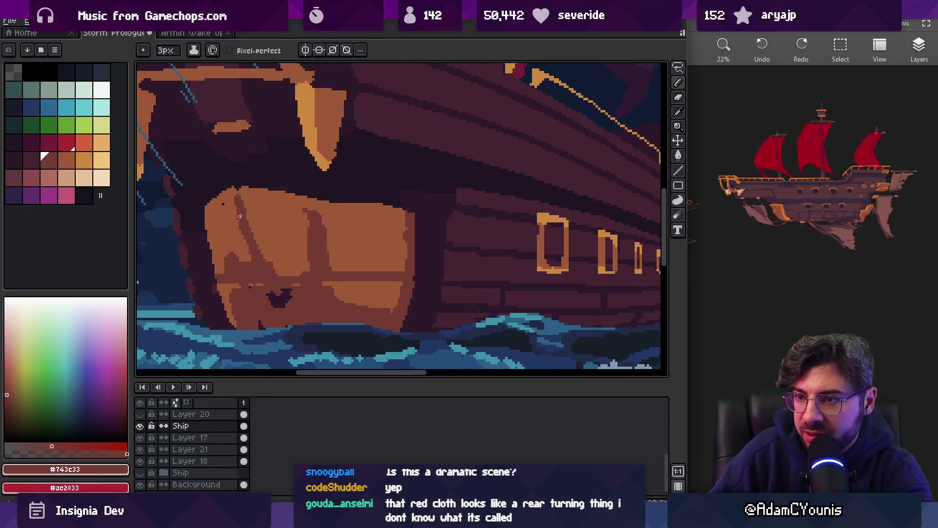
- Compare the bow panel with and without its orange highlights using undo and redo
key(v)
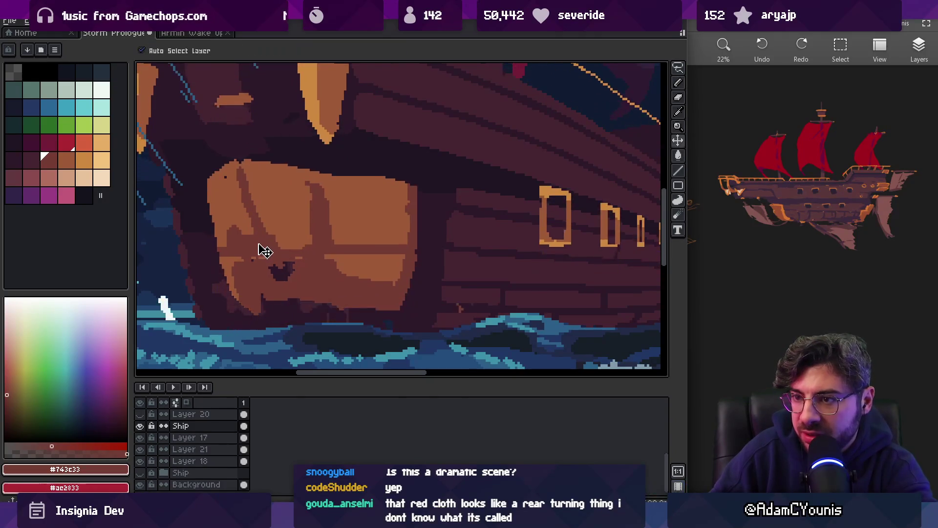
key(ctrl+z)
key(ctrl+y)
key(ctrl+z)
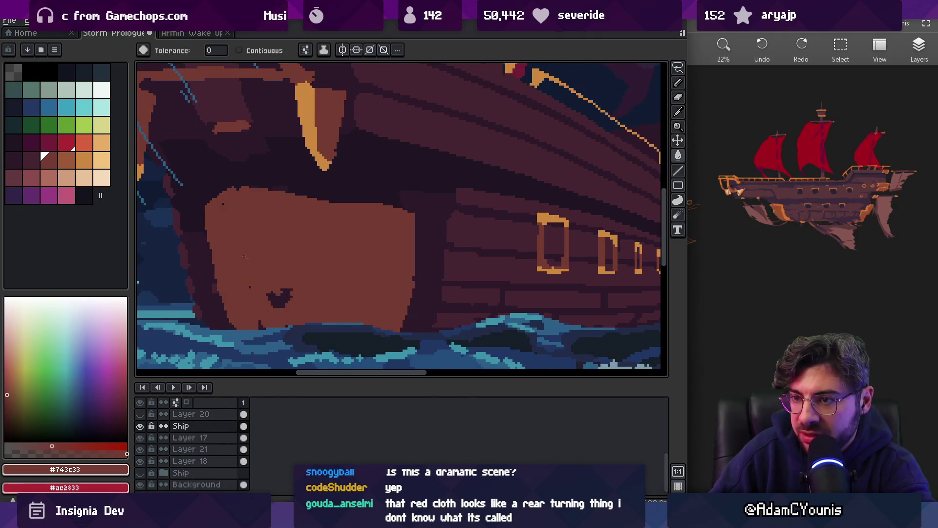
key(ctrl+y)
key(;)
key(gap=1)
key(ctrl+z)
key(ctrl+y)
- Flood-fill the left part of the bow panel dark brown and edge it with lighter pixels
key(g)
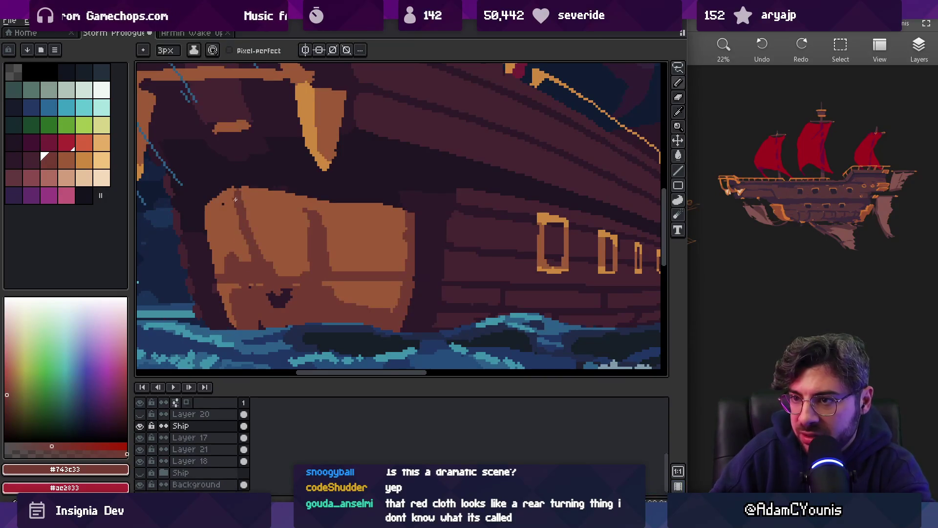
click(238, 256)
key(b)
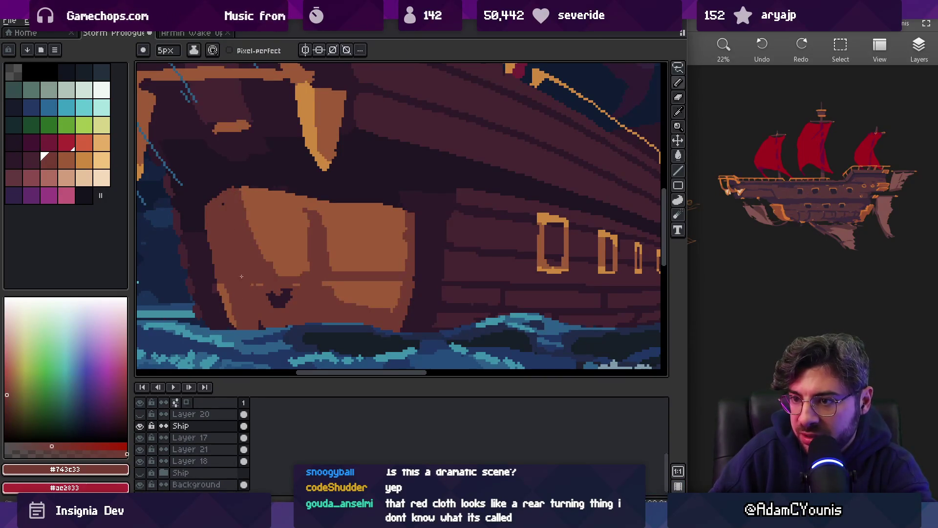
key(minus)
drag(204, 207, 211, 276)
- Paint over the dark strip and the panel's top edge in mid-brown hull colour
alt+click(297, 235)
drag(316, 217, 309, 230)
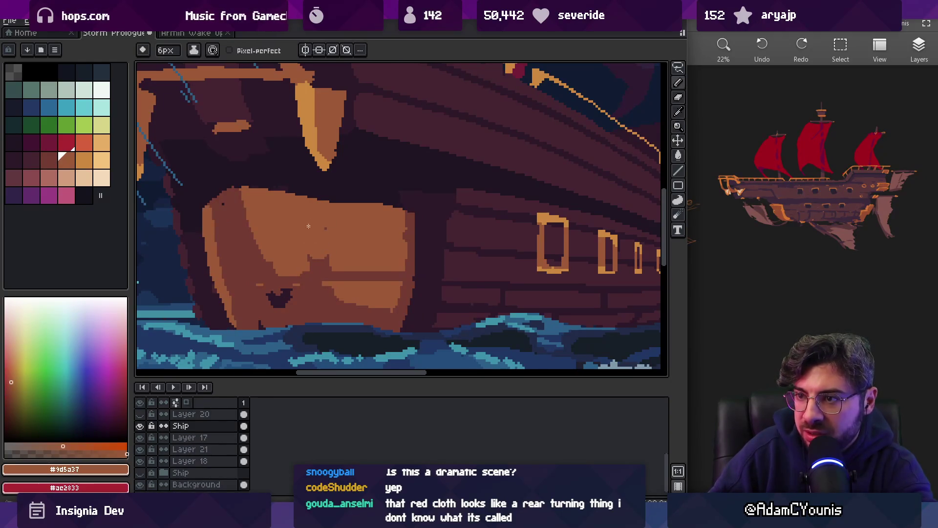
mouse_move(275, 195)
mouse_down()
mouse_move(338, 193)
mouse_move(418, 210)
mouse_up()
key(z)
scroll(355, 210, down, 5)
scroll(360, 212, up, 5)
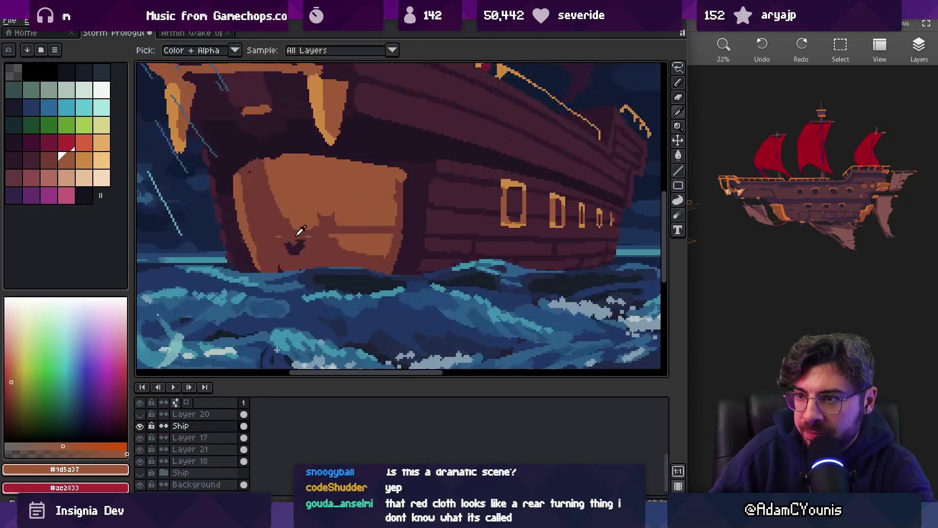
- Even out the rest of the bow panel in flat hull brown
alt+click(279, 220)
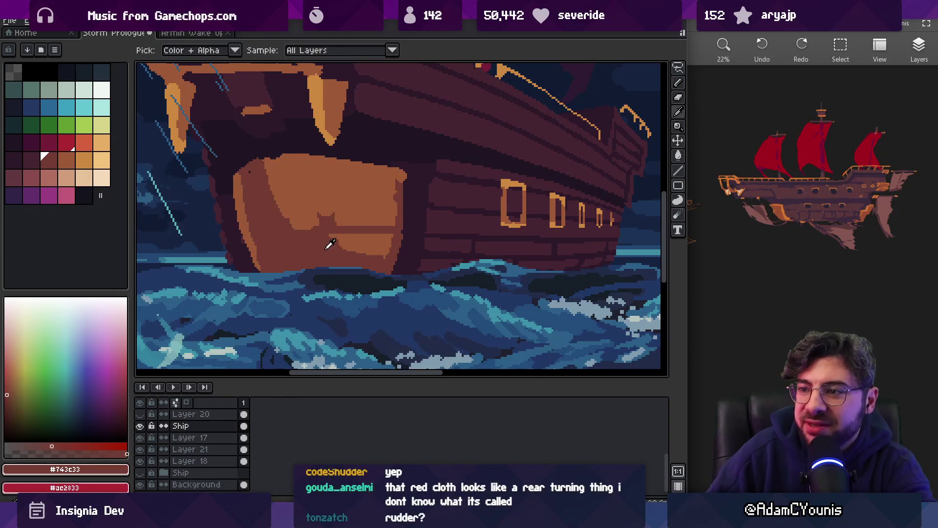
alt+click(323, 215)
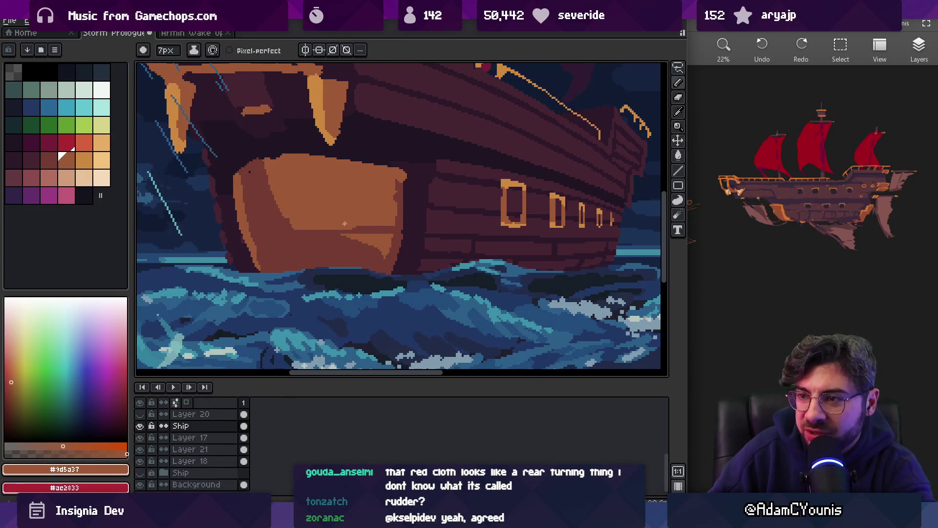
alt+click(296, 225)
mouse_move(320, 256)
mouse_down()
mouse_move(307, 224)
mouse_move(299, 227)
mouse_move(352, 240)
mouse_move(382, 235)
mouse_up()
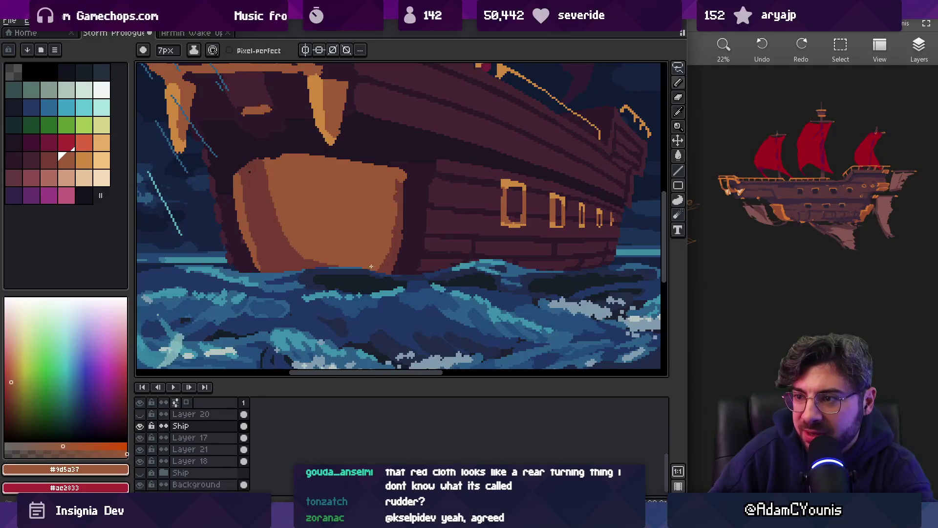
alt+click(396, 191)
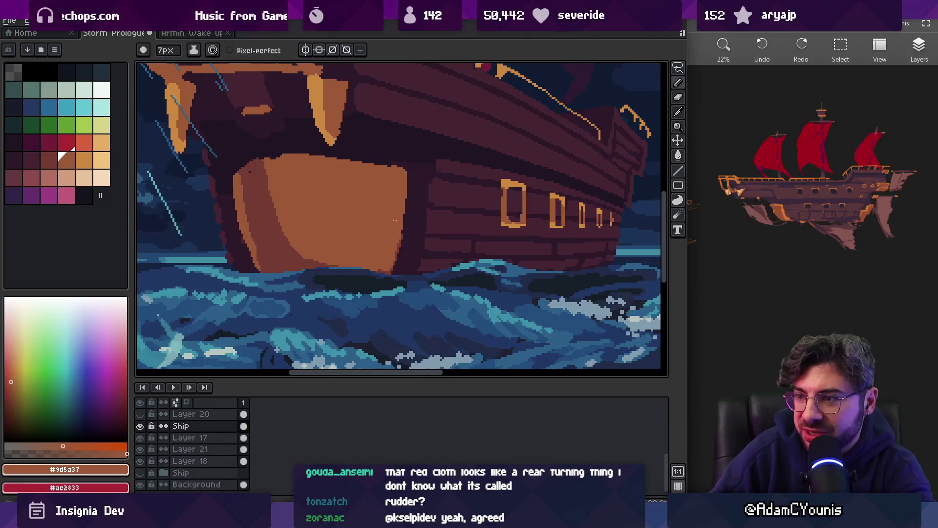
alt+click(415, 209)
- Select Layer 17, the bow panel piece, by picking it from the canvas
key(z)
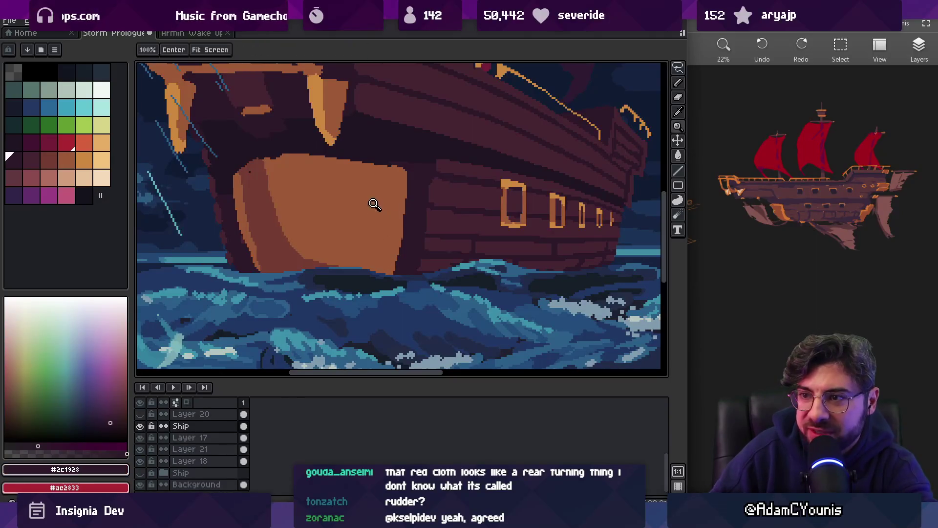
scroll(381, 186, down, 5)
scroll(381, 186, up, 5)
key(b)
alt+click(414, 206)
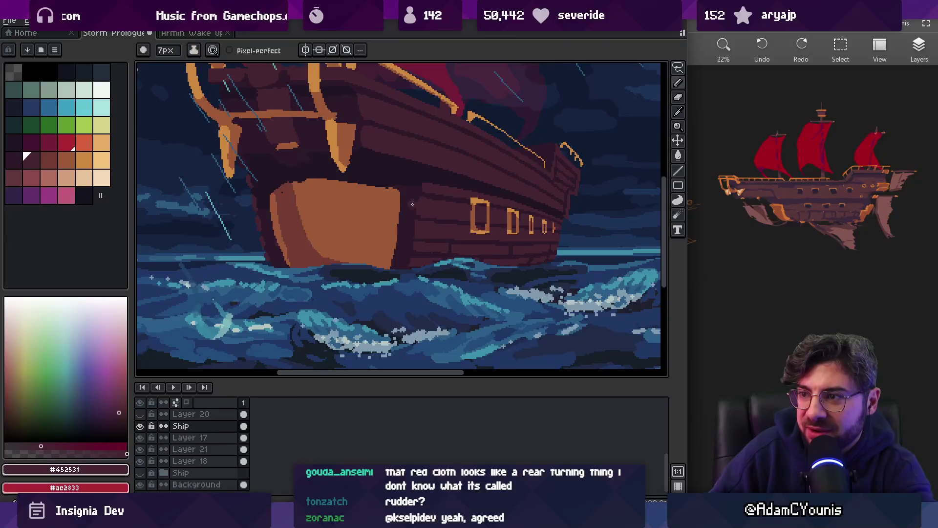
ctrl+click(425, 206)
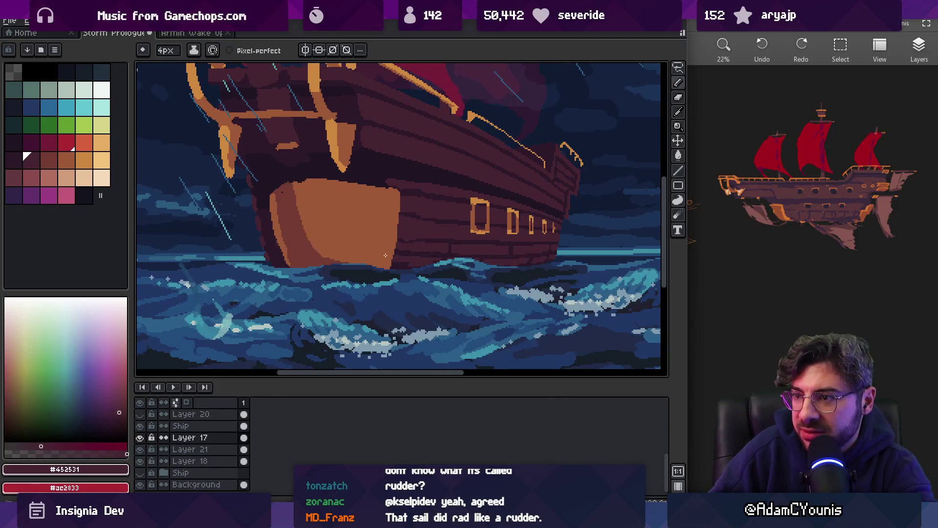
scroll(420, 195, down, 3)
scroll(416, 206, up, 4)
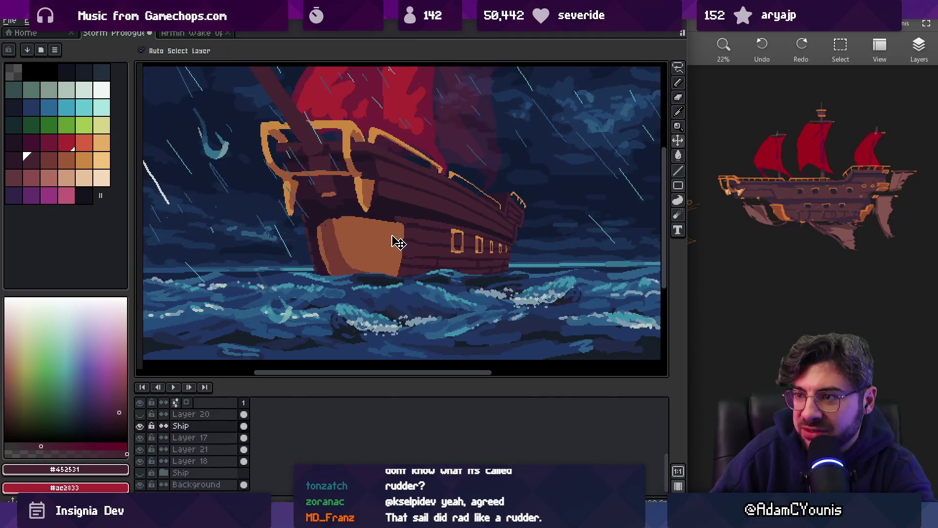
ctrl+click(395, 234)
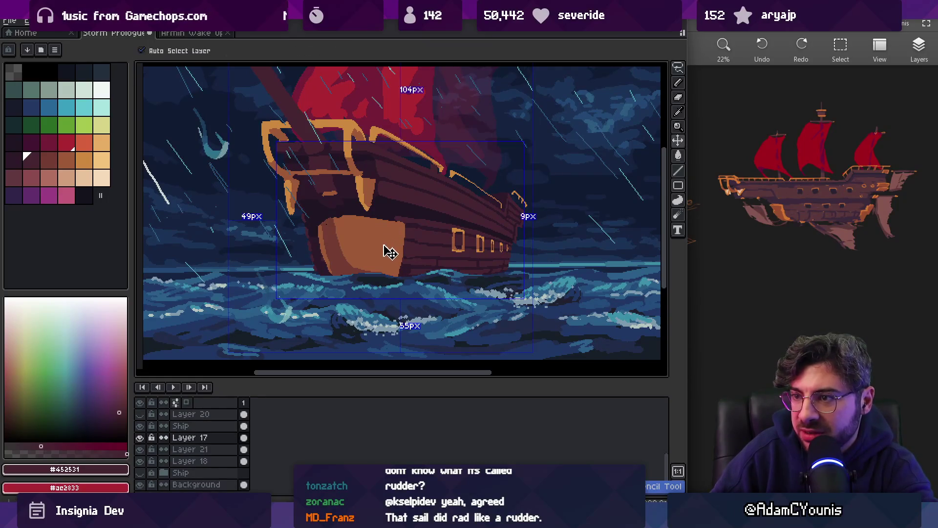
- Shift the bow panel piece slightly left and commit the move
mouse_move(388, 253)
mouse_down()
mouse_move(314, 224)
mouse_move(346, 244)
mouse_up()
key(ctrl+d)
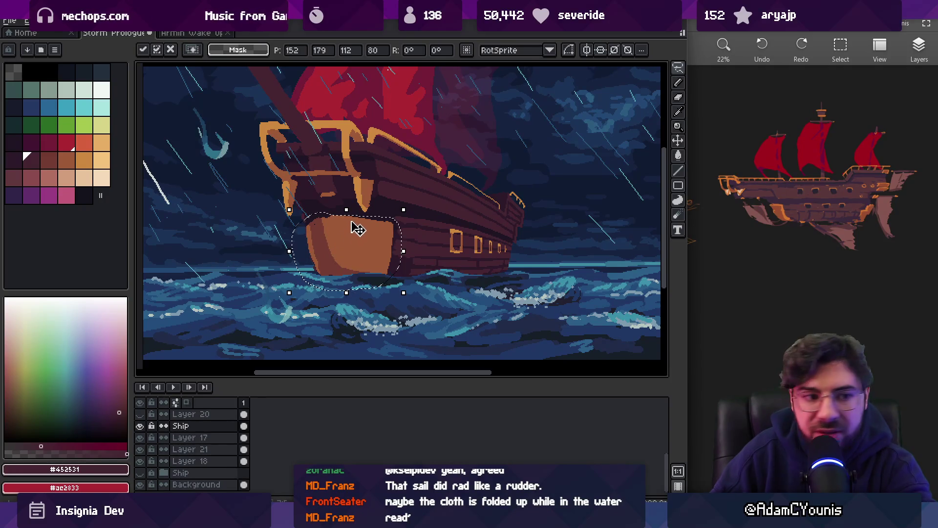
key(b)
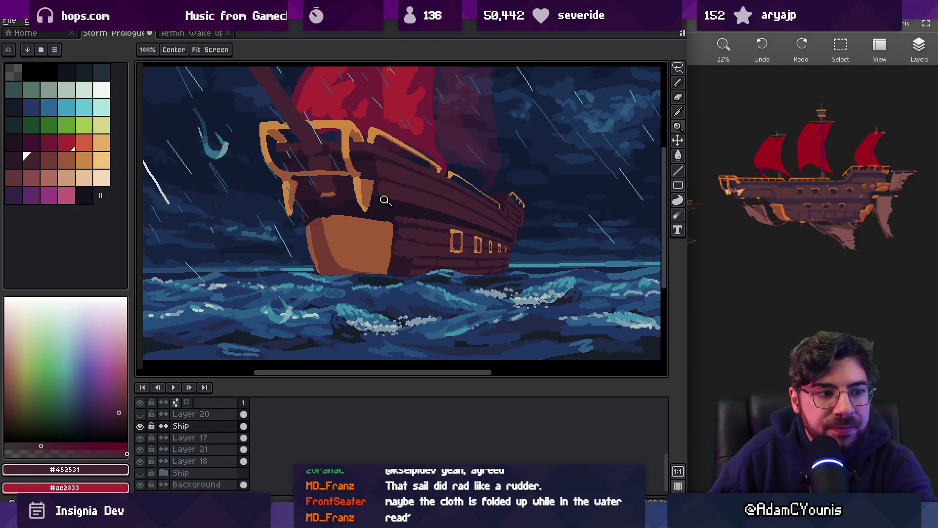
scroll(381, 198, up, 1)
alt+click(366, 222)
- Paint darker brown strokes along the bow panel's top edge and hull
drag(399, 226, 404, 228)
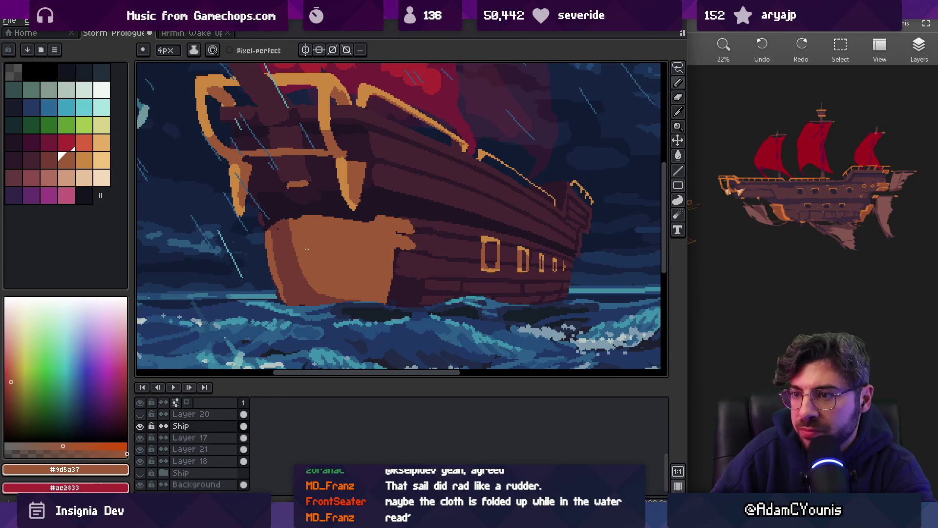
alt+click(289, 233)
mouse_move(296, 229)
mouse_down()
mouse_move(365, 230)
mouse_move(378, 292)
mouse_up()
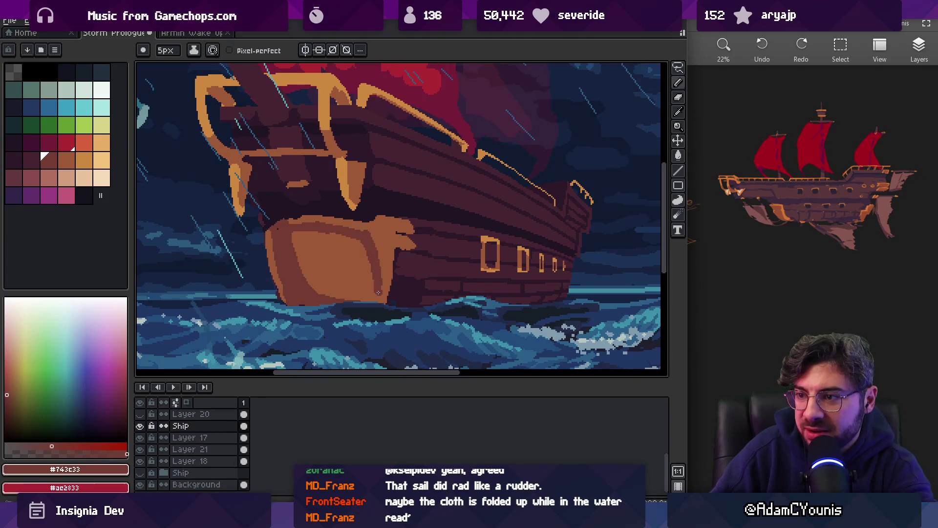
alt+click(308, 265)
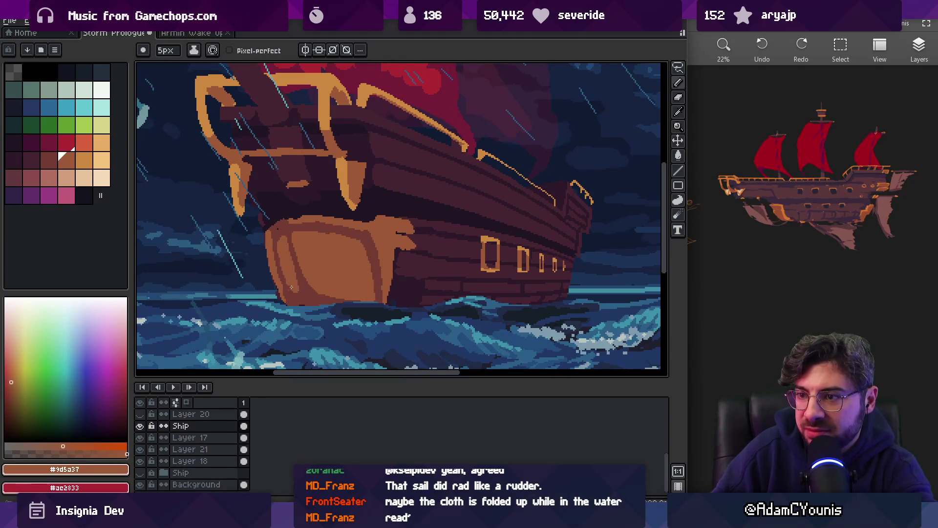
alt+click(287, 238)
drag(300, 252, 304, 251)
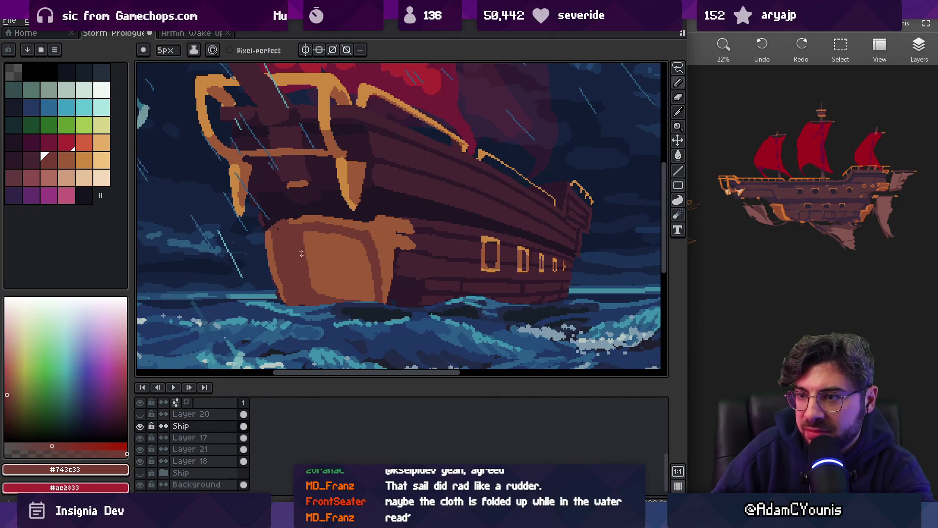
alt+click(305, 215)
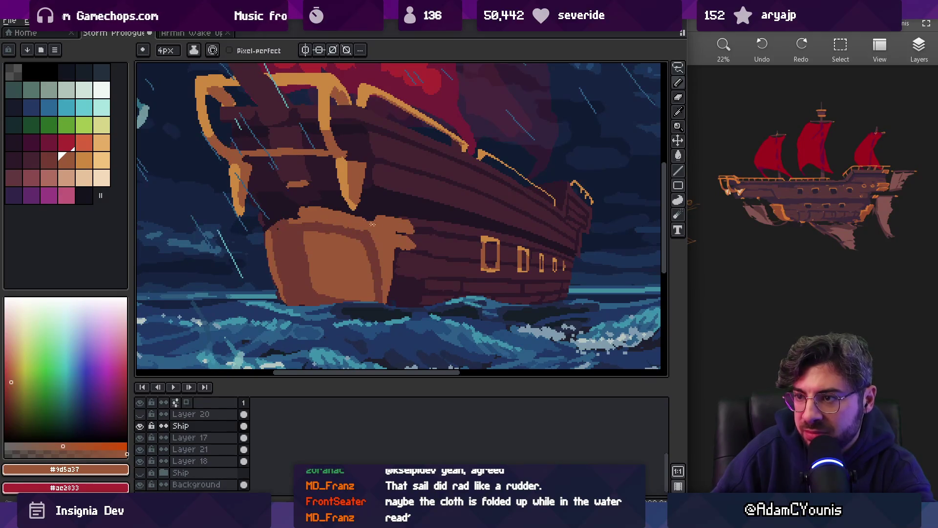
- Widen the lighter brown area on the bow's left panel
alt+click(290, 215)
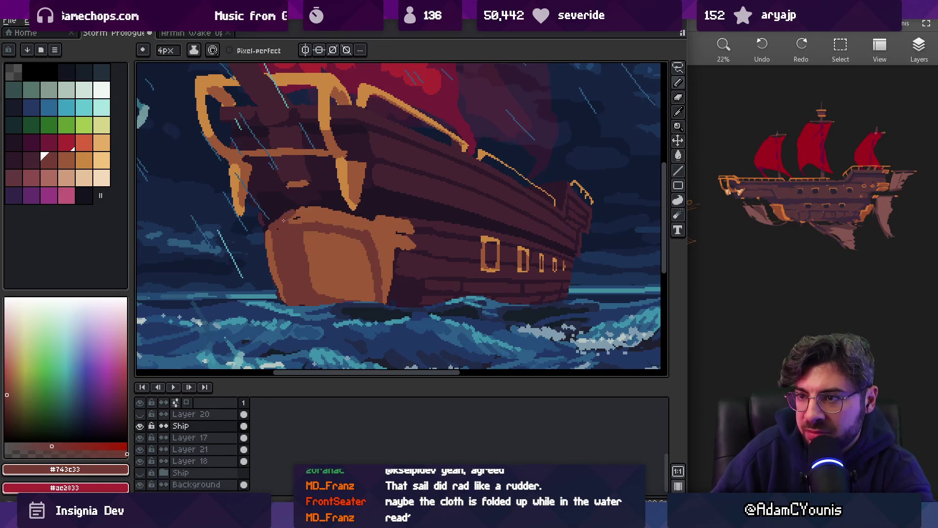
alt+click(294, 215)
alt+click(293, 215)
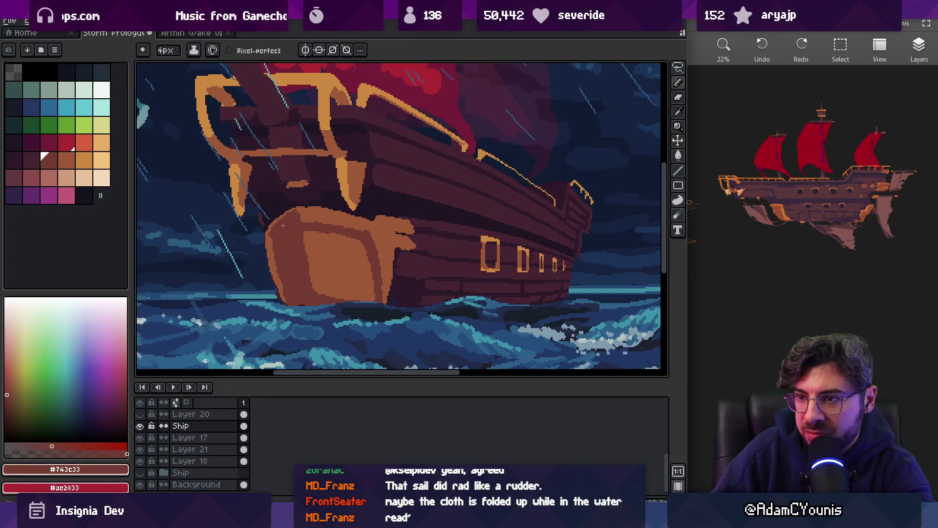
scroll(340, 189, down, 3)
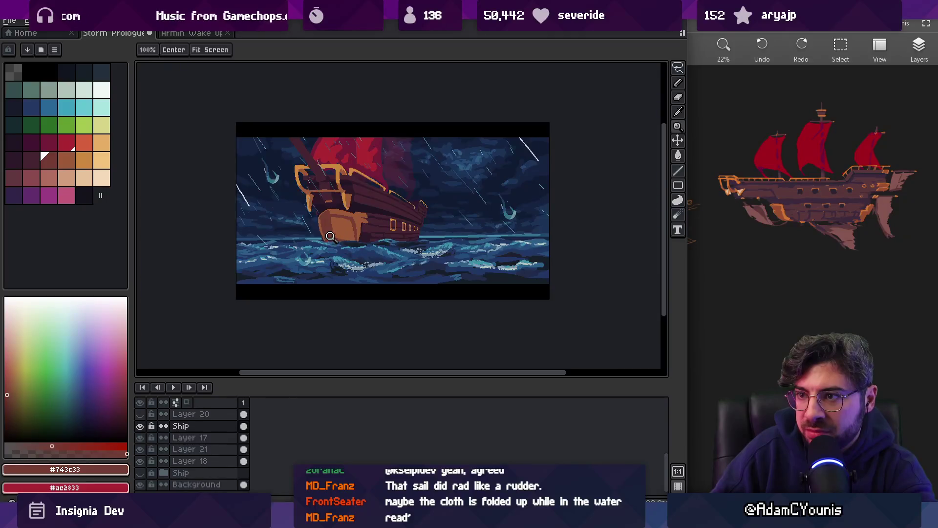
scroll(337, 230, up, 3)
alt+click(342, 201)
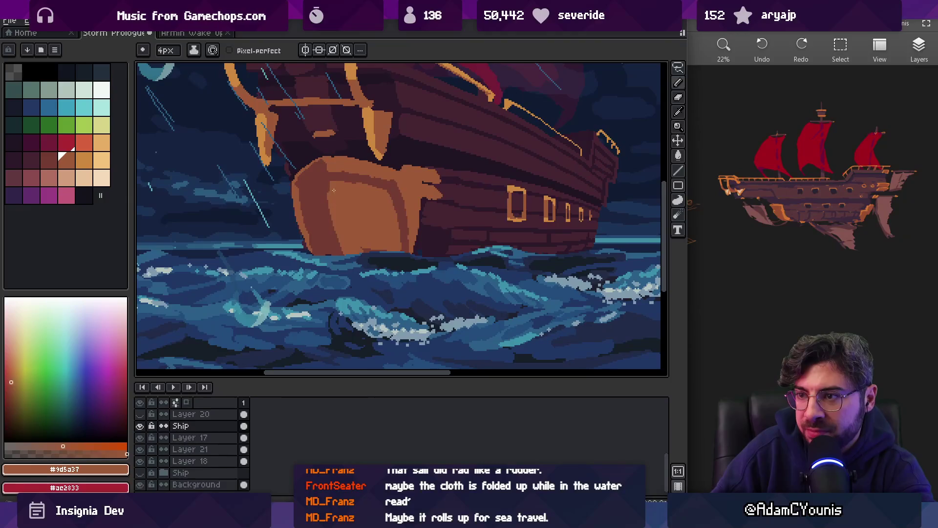
drag(337, 230, 344, 258)
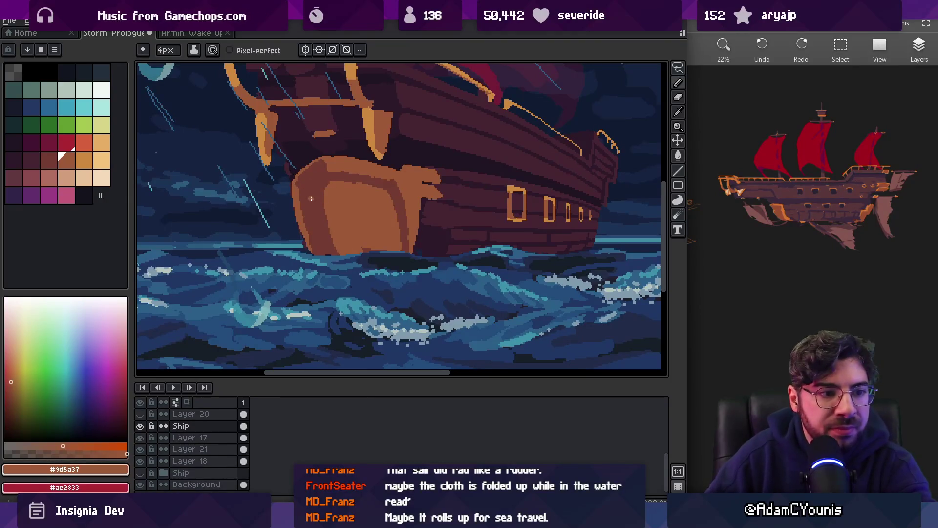
- Darken the bow panel's left edge with the darker brown shade
key(alt)
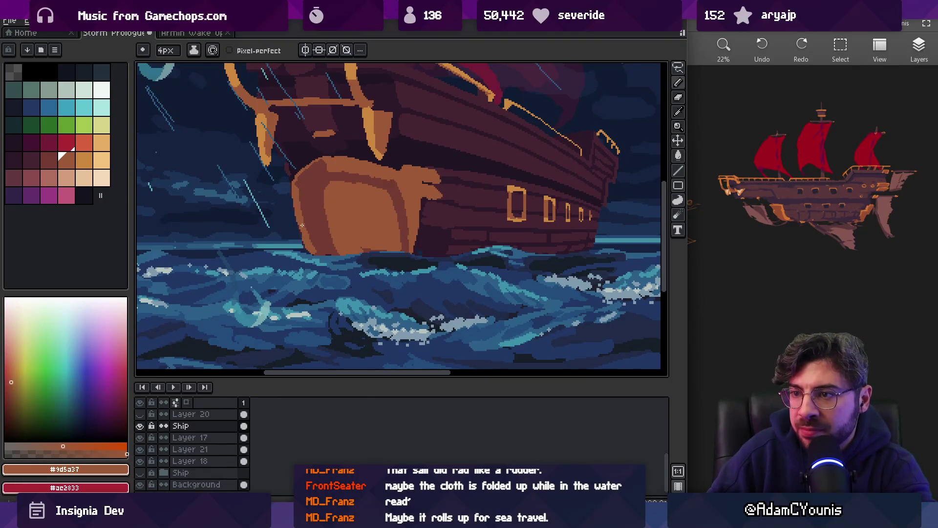
key([)
drag(300, 188, 301, 223)
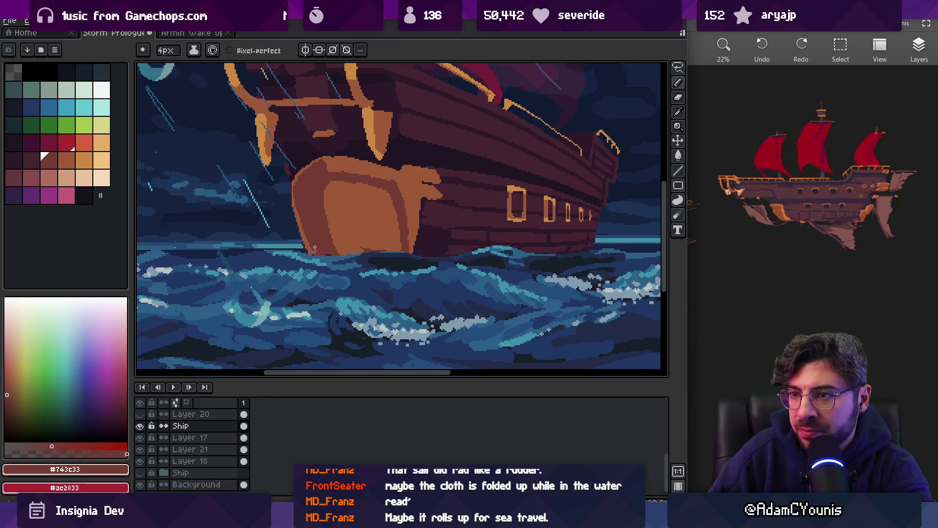
key(z)
scroll(314, 249, down, 3)
scroll(324, 187, up, 4)
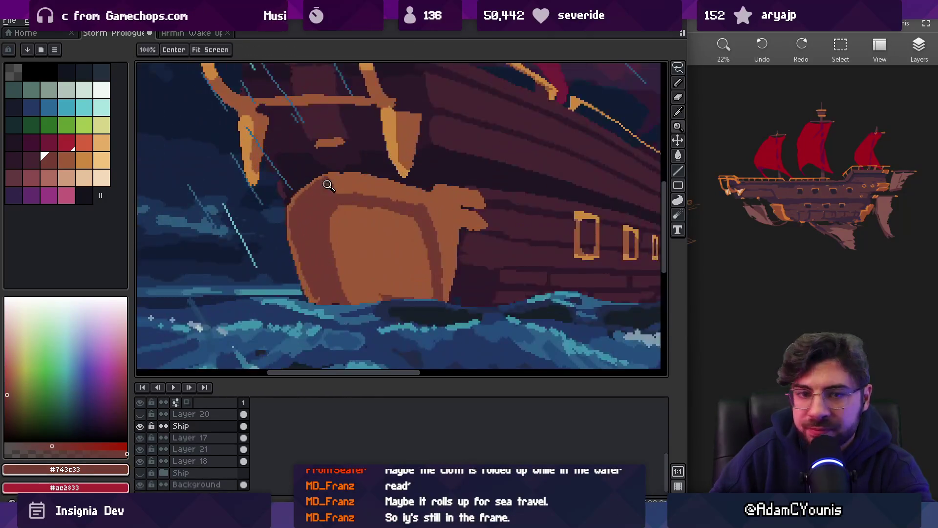
scroll(324, 187, up, 1)
drag(303, 184, 372, 198)
key(b)
alt+click(332, 200)
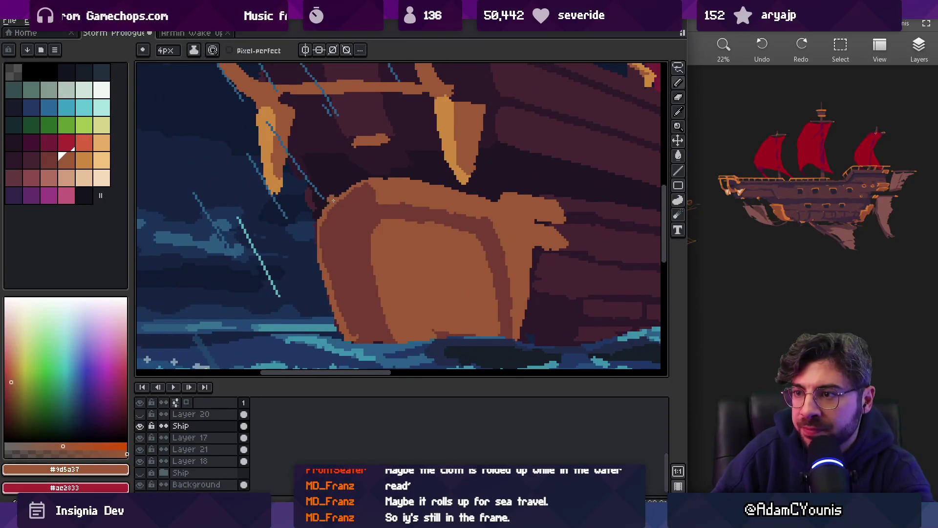
- Touch up the bow's upper-left corner, alternating darker and lighter browns
alt+click(335, 203)
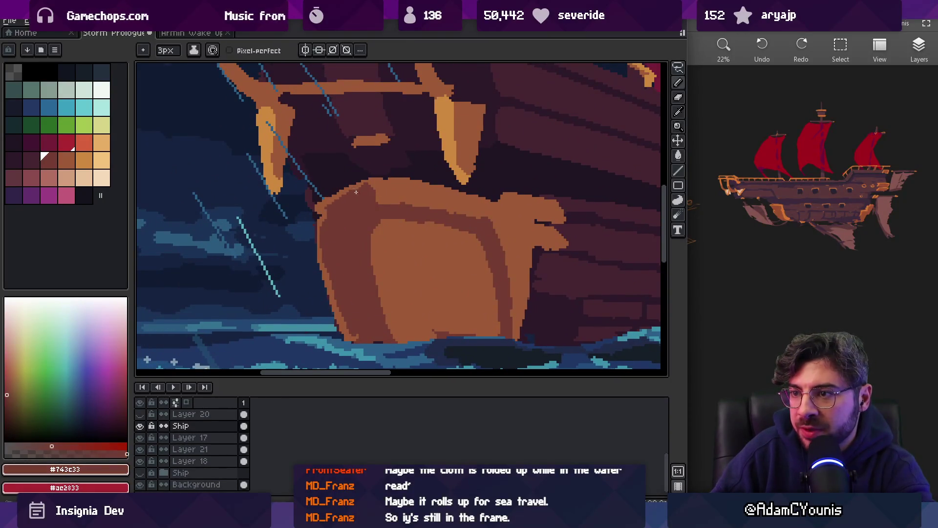
alt+click(319, 211)
alt+click(327, 213)
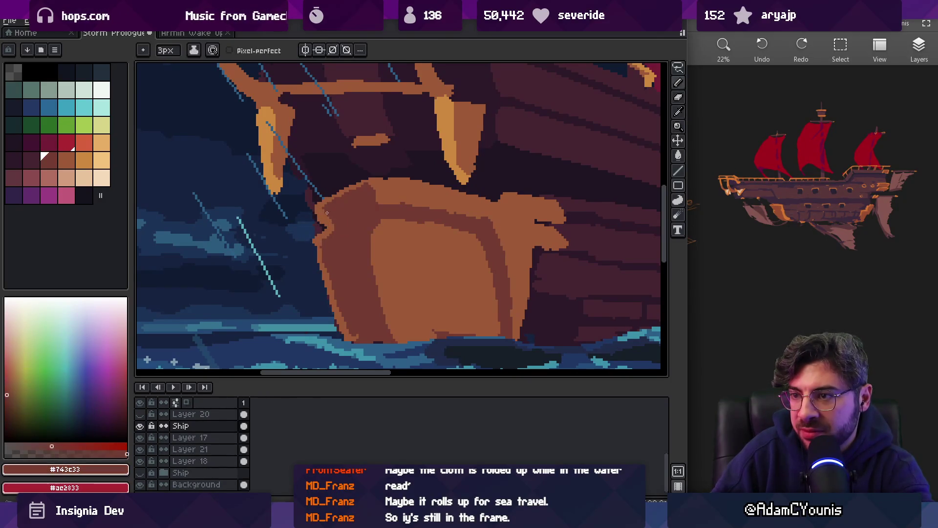
key(z)
scroll(328, 216, down, 3)
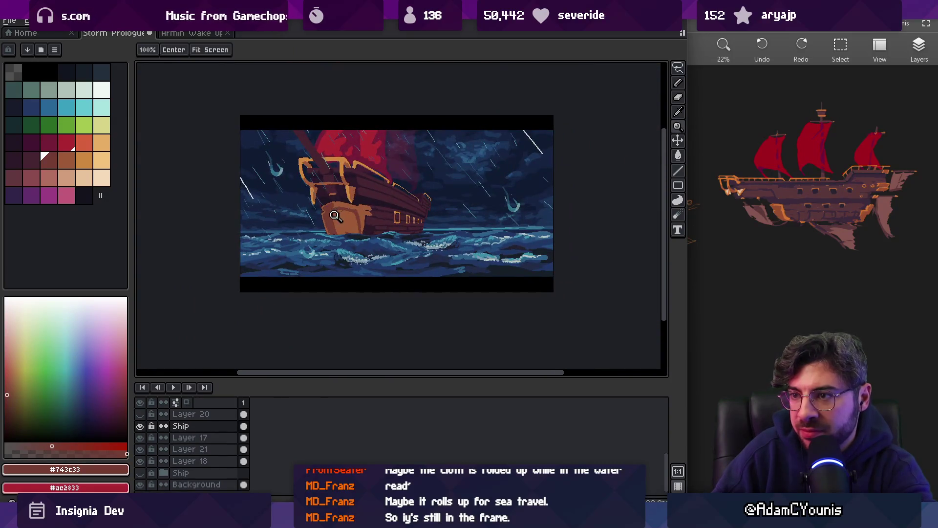
scroll(336, 203, up, 2)
alt+click(314, 193)
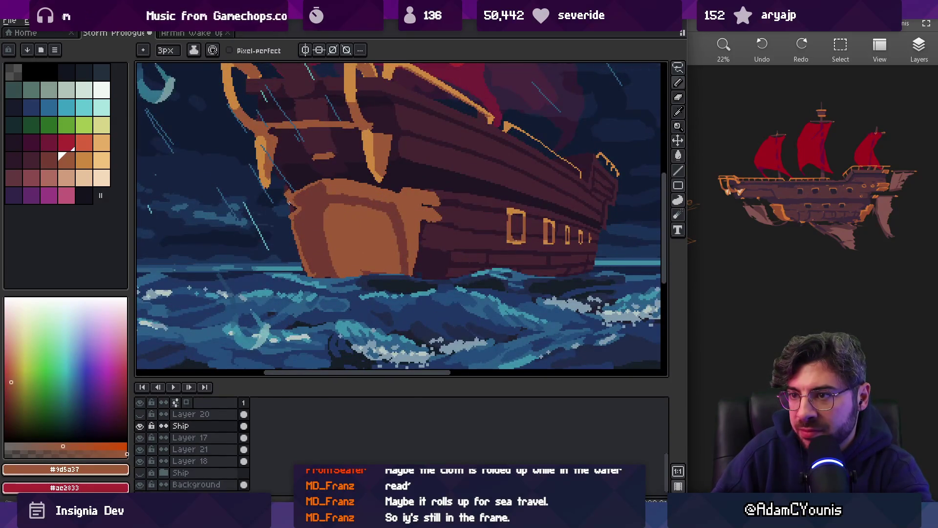
scroll(289, 193, down, 3)
scroll(315, 194, up, 4)
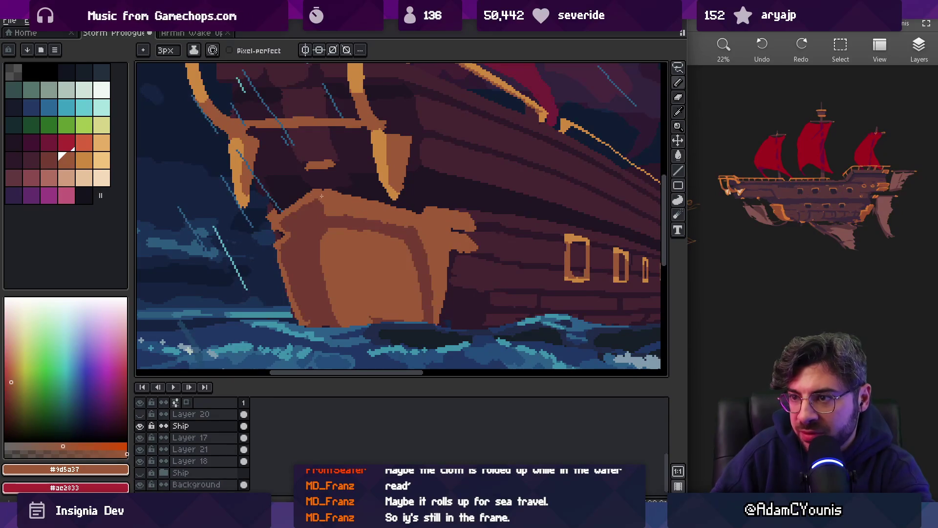
- Refine the bow with 8px and 3px brushes, sampling darker and lighter browns
key(e)
scroll(327, 195, down, 3)
scroll(336, 204, up, 3)
key(b)
alt+click(330, 207)
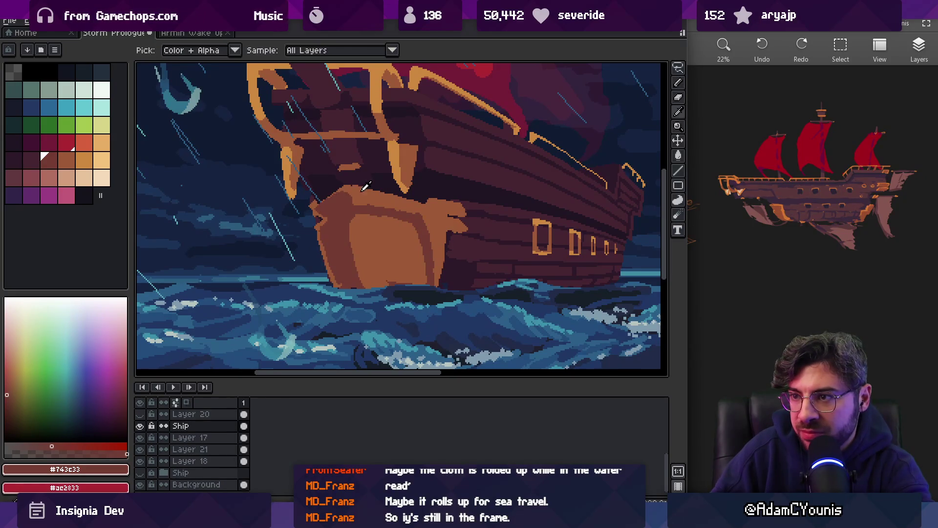
alt+click(335, 198)
key(e)
key(b)
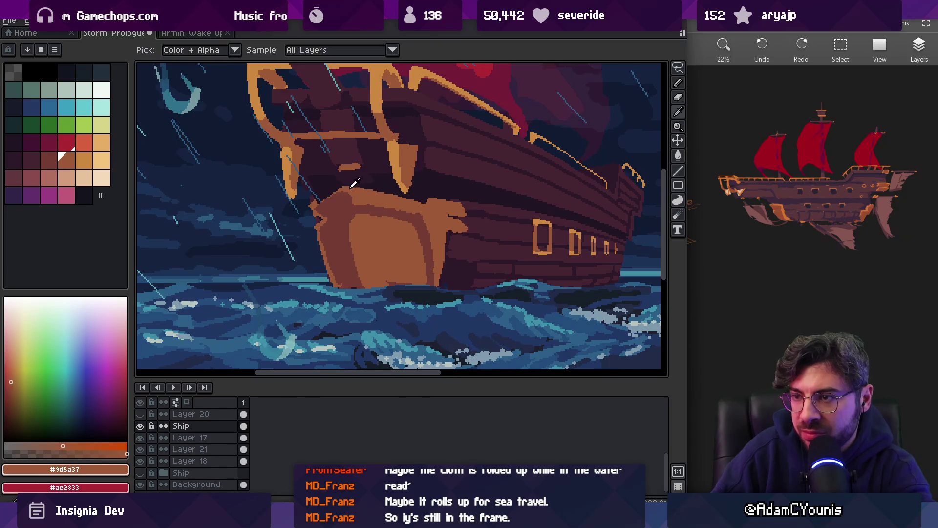
alt+click(341, 198)
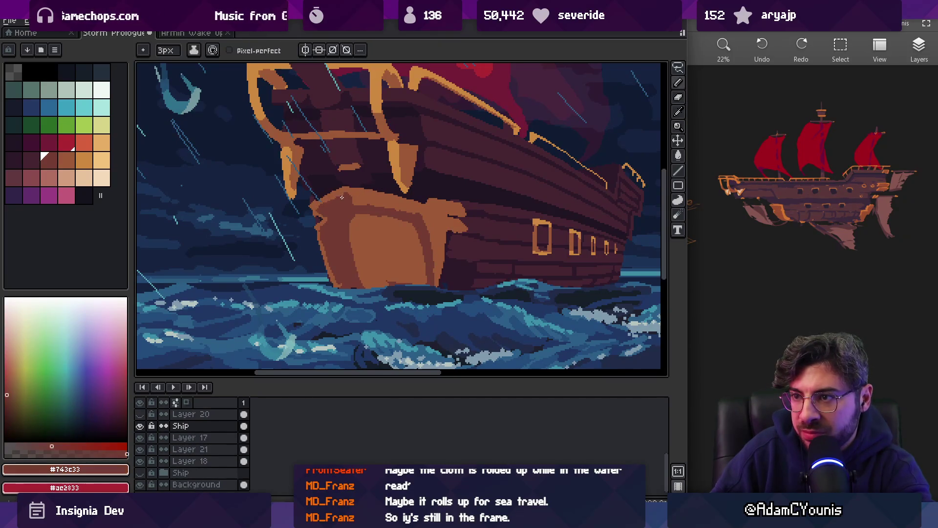
- Darken the bow's left face with a 5px brush in the darker brown
key(z)
scroll(342, 195, down, 5)
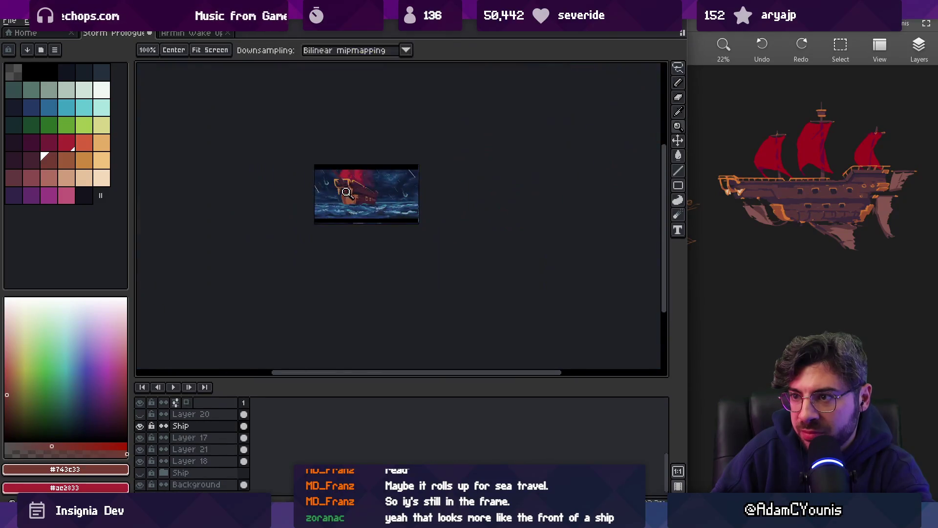
scroll(360, 188, up, 5)
scroll(361, 188, up, 2)
alt+click(398, 157)
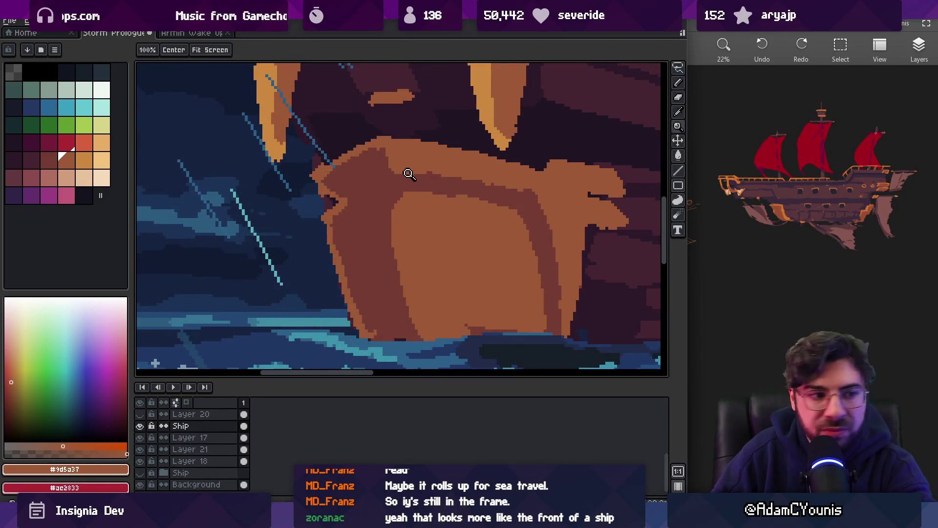
scroll(296, 210, up, 2)
scroll(335, 179, down, 2)
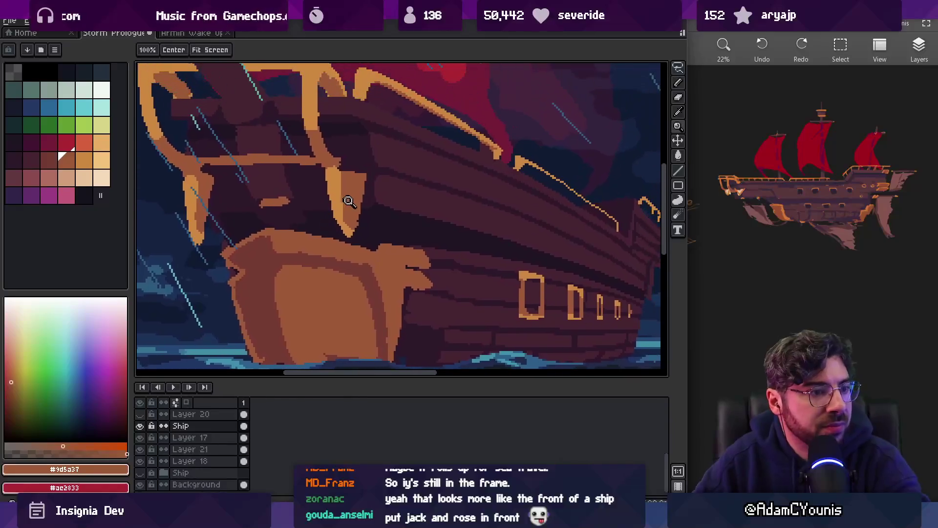
scroll(360, 172, down, 3)
scroll(360, 210, up, 3)
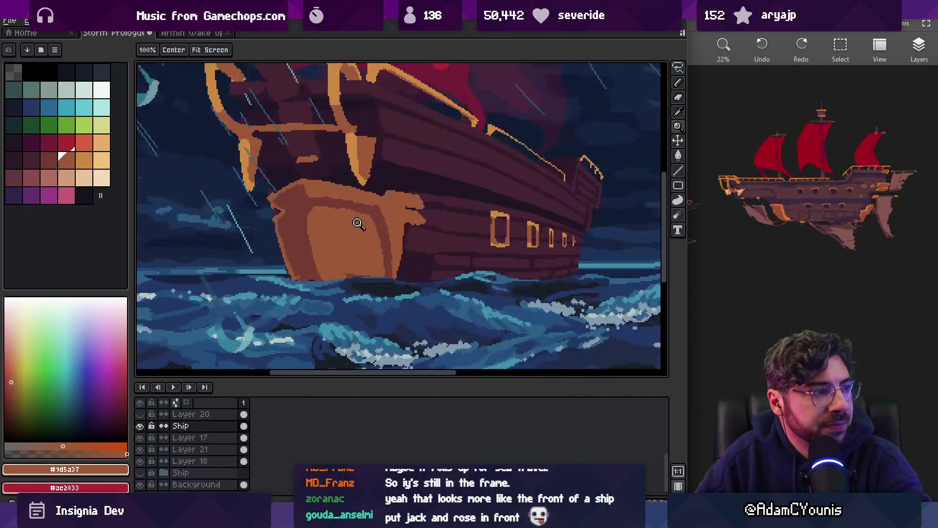
alt+click(302, 240)
key(b)
mouse_move(306, 217)
mouse_down()
mouse_move(320, 274)
mouse_move(335, 278)
mouse_up()
- Move to Layer 17 with the dark hull brown and zoom in on the forecastle
key(alt+Down)
alt+click(419, 264)
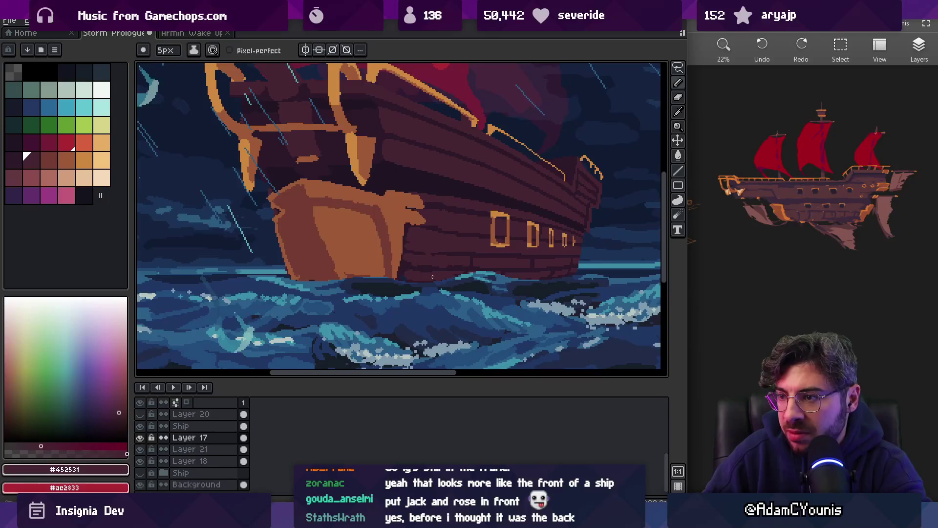
key(z)
scroll(430, 276, down, 3)
scroll(445, 250, up, 2)
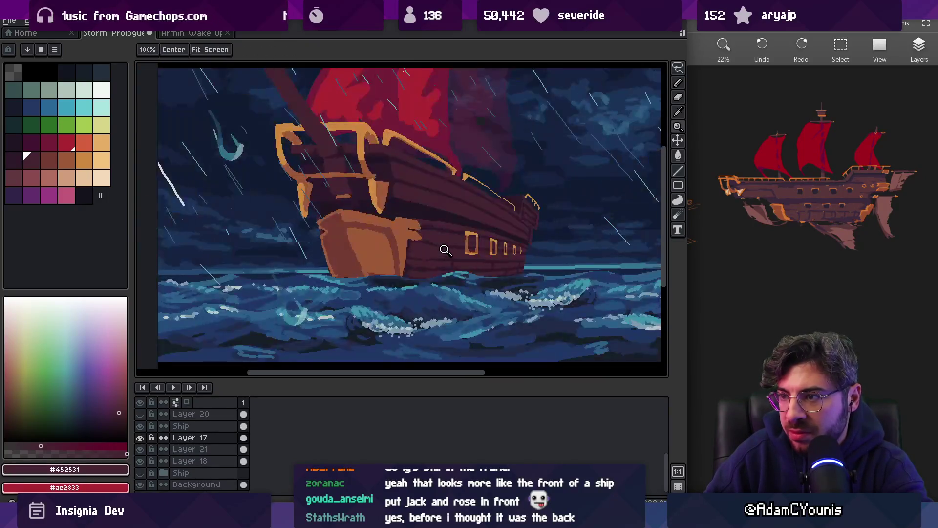
scroll(410, 230, up, 1)
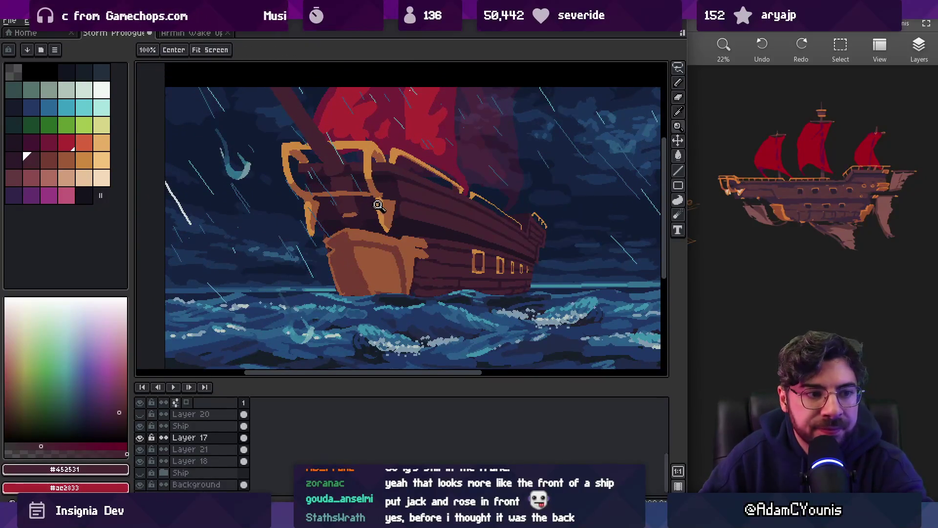
click(380, 188)
- Paint over the orange vertical hull stroke in dark and touch up the orange trim near the bow tip
key(b)
ctrl+click(390, 224)
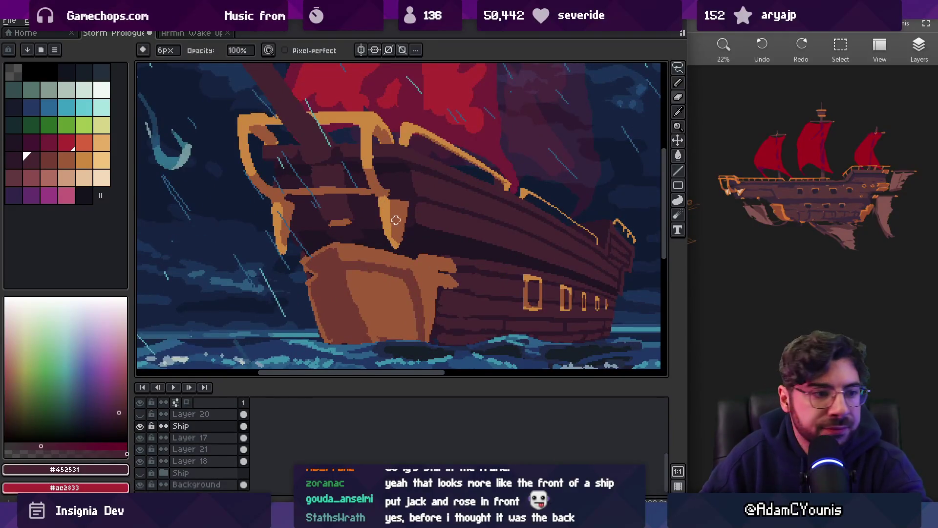
drag(379, 210, 387, 225)
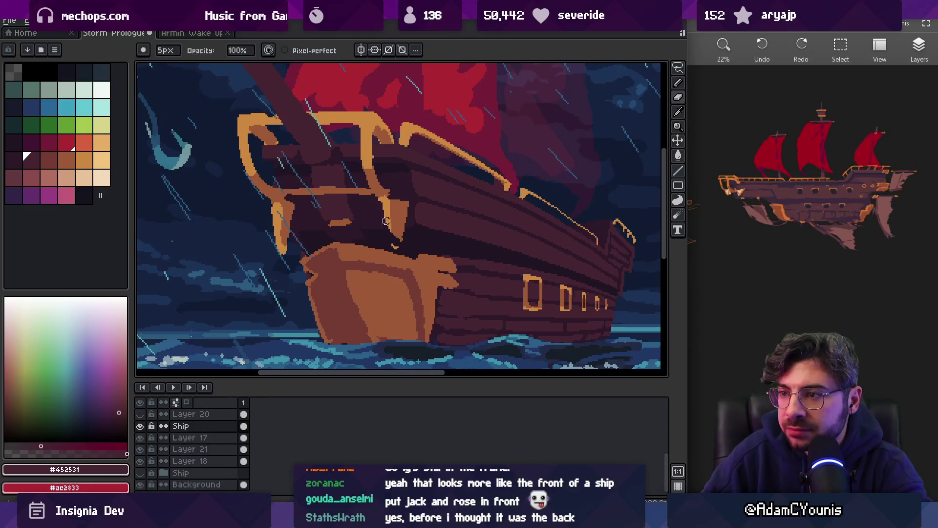
alt+click(388, 213)
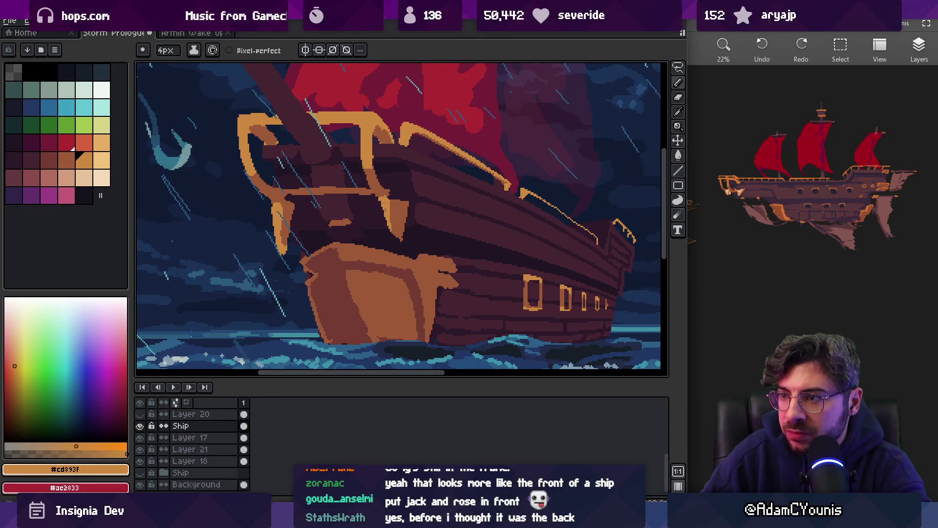
mouse_move(287, 261)
mouse_down()
mouse_move(274, 219)
mouse_move(285, 236)
mouse_up()
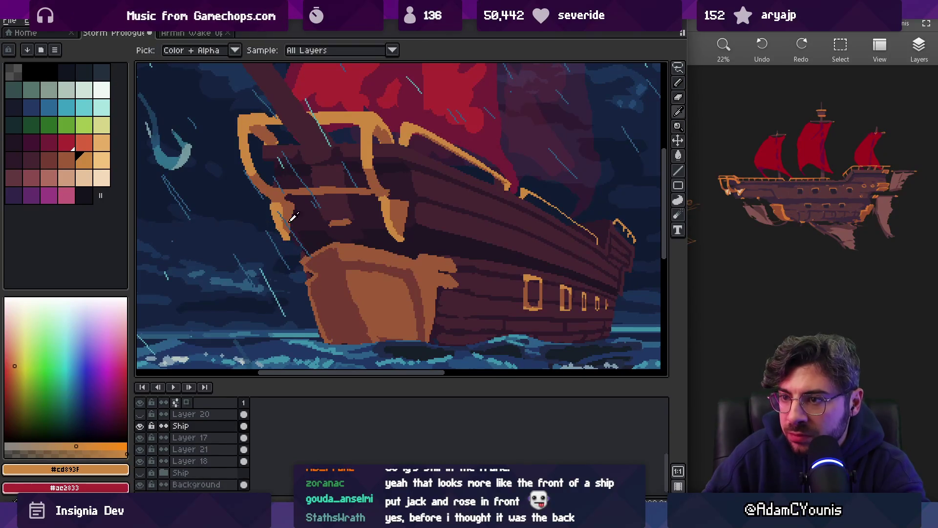
alt+click(289, 233)
key(alt)
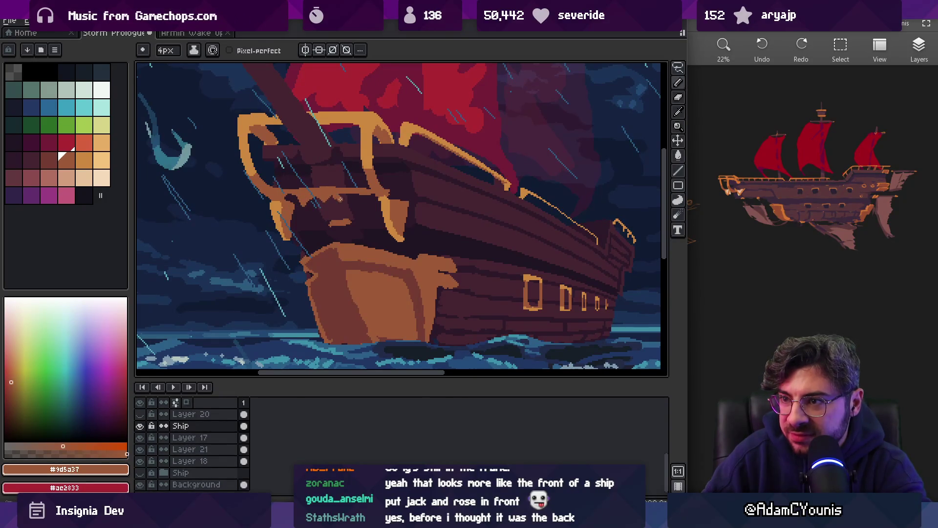
alt+click(302, 198)
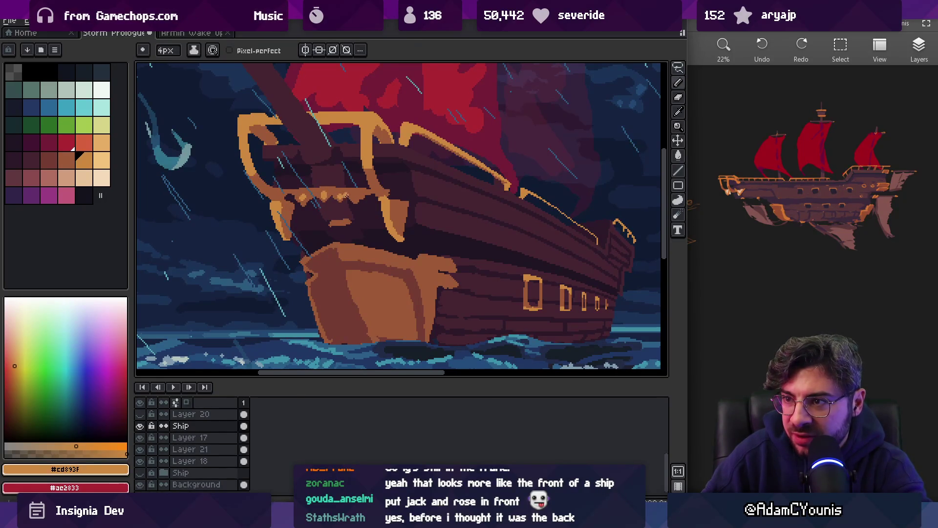
- Zoom in on the forecastle trim and erase the stray orange blob beneath it
key(z)
scroll(357, 195, down, 5)
scroll(403, 146, up, 3)
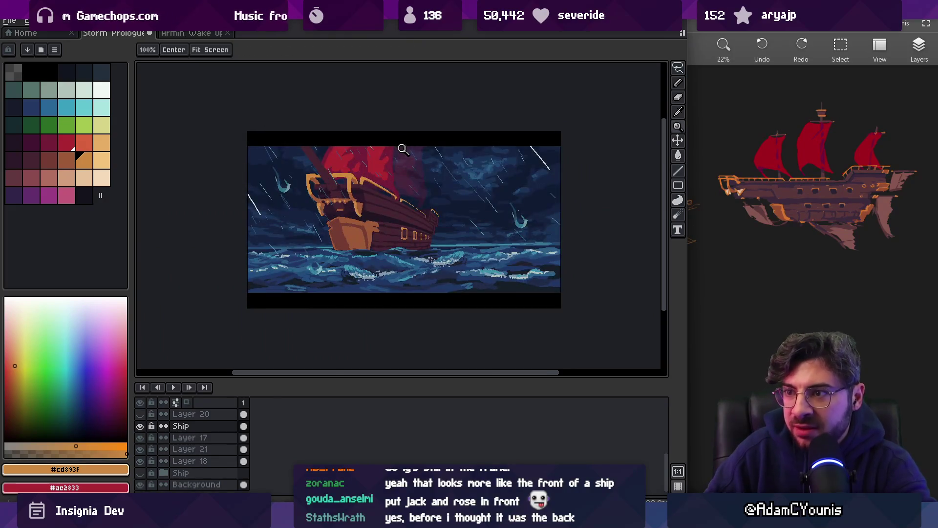
click(354, 201)
key(e)
drag(329, 215, 344, 211)
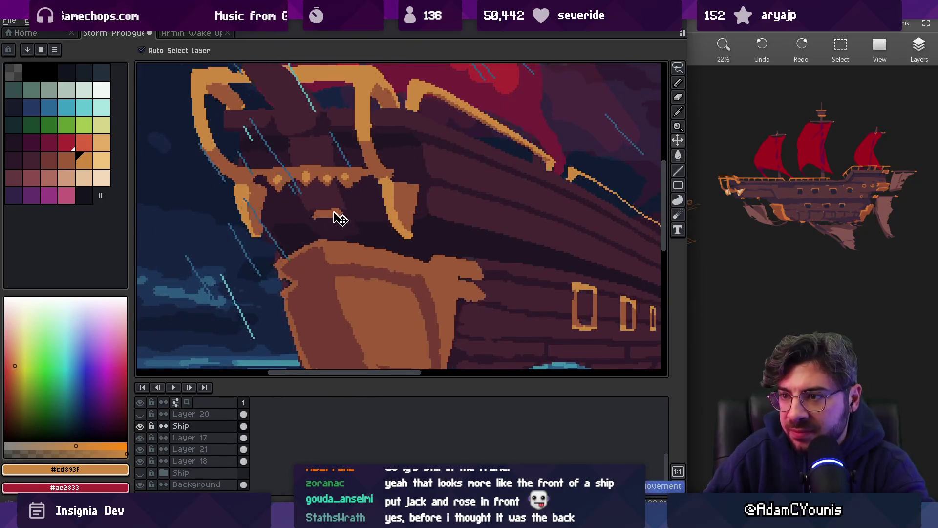
- Sample the dark shadow colour and a slightly lighter dark brown from the canvas
key(b)
alt+click(336, 212)
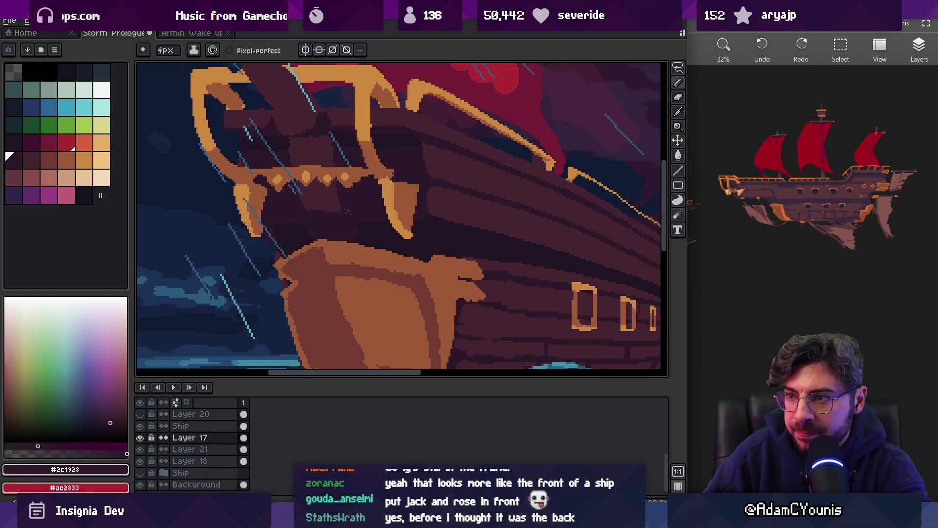
alt+click(310, 157)
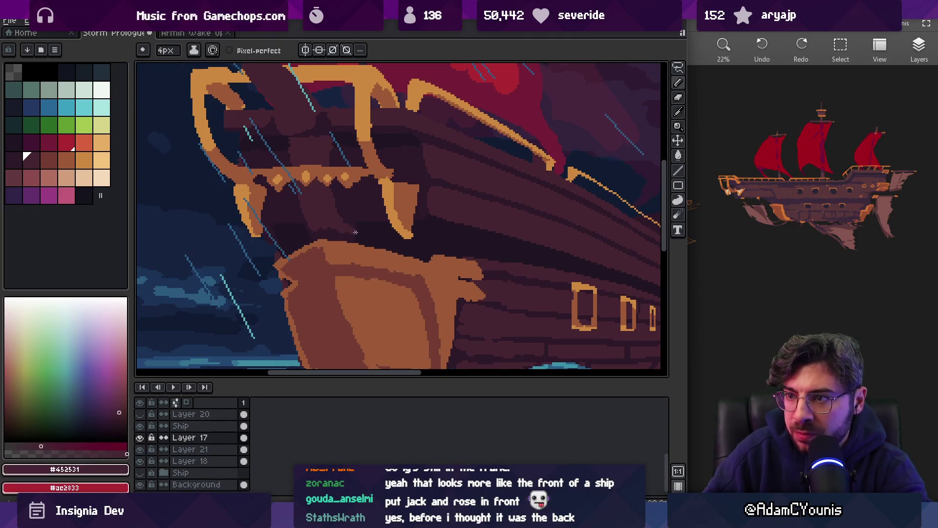
key(z)
scroll(353, 232, down, 5)
scroll(383, 157, up, 3)
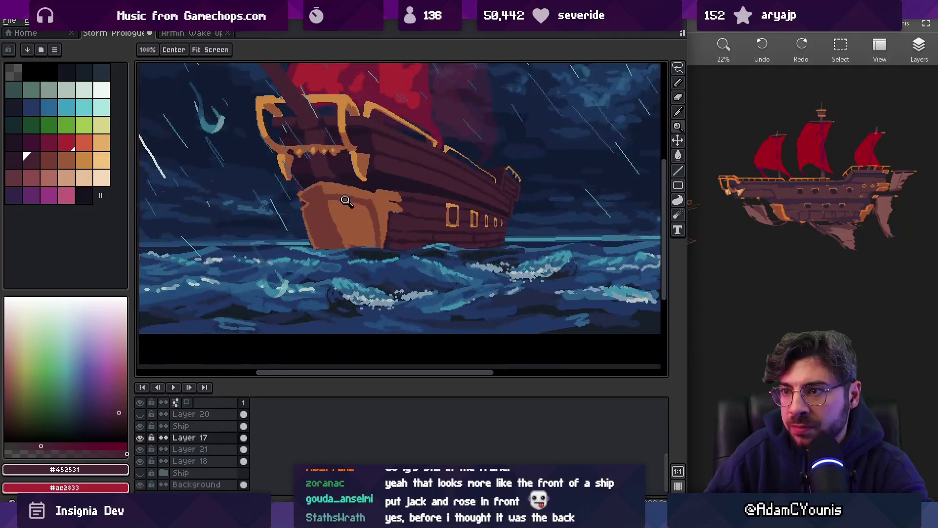
scroll(317, 200, up, 2)
- Paint lighter orange-brown over the bow's left face on the Ship layer
key(b)
alt+click(300, 193)
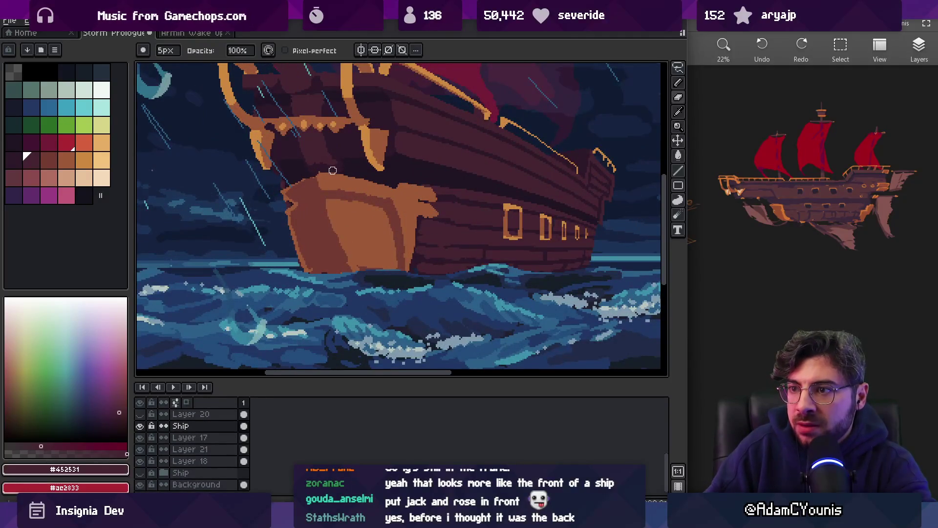
alt+click(295, 184)
scroll(292, 186, down, 4)
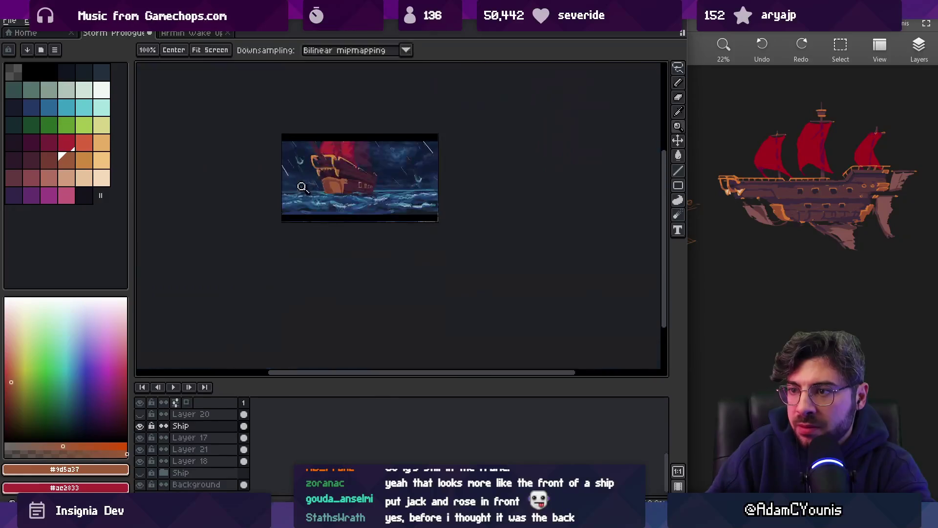
scroll(331, 202, up, 4)
key(b)
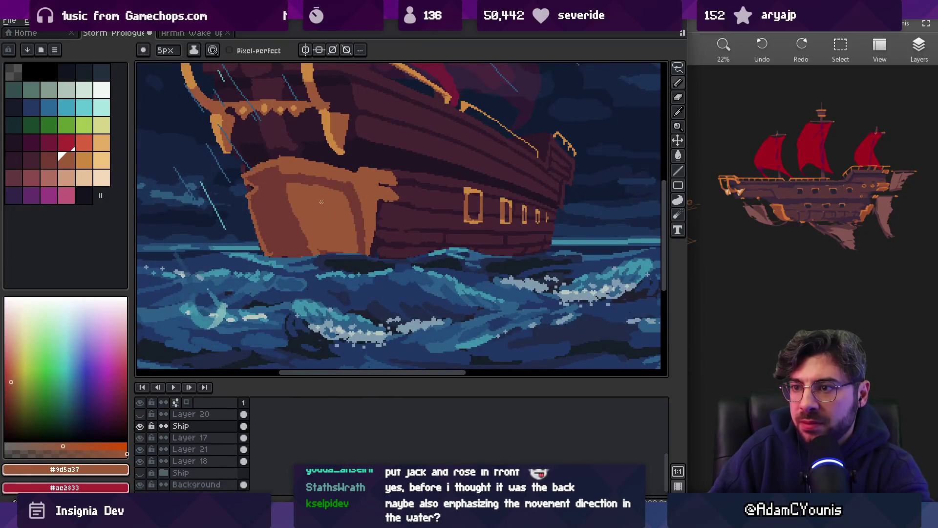
drag(291, 208, 306, 237)
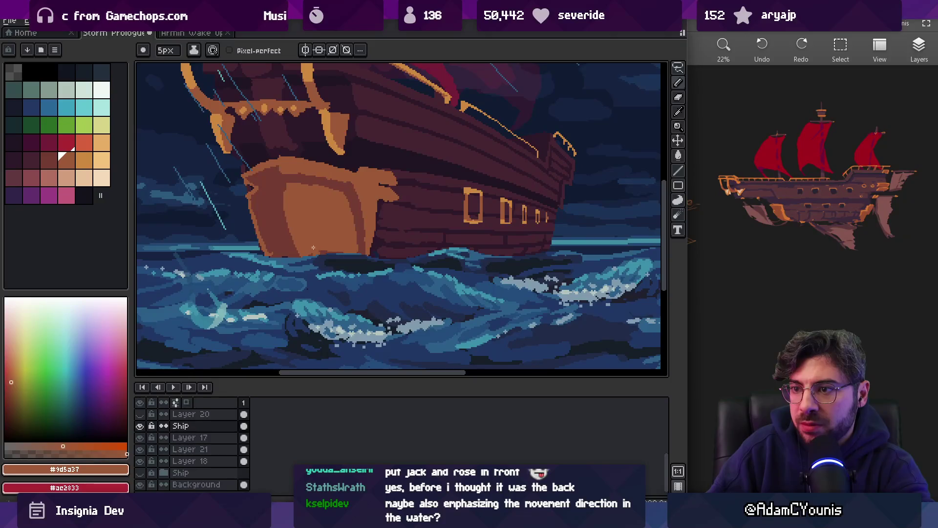
- Zoom in around the ship, check Layer 18's properties, and make the Ship layer active again
key(z)
scroll(332, 220, down, 4)
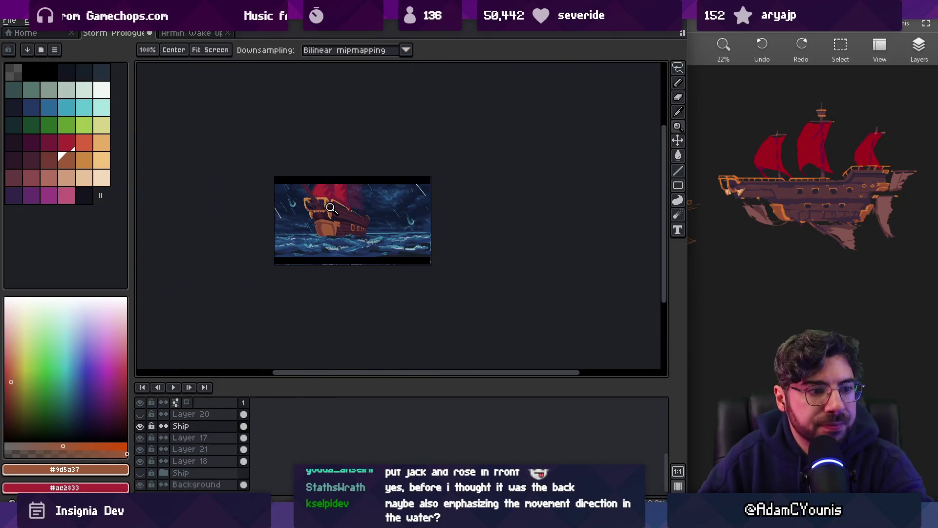
click(331, 207)
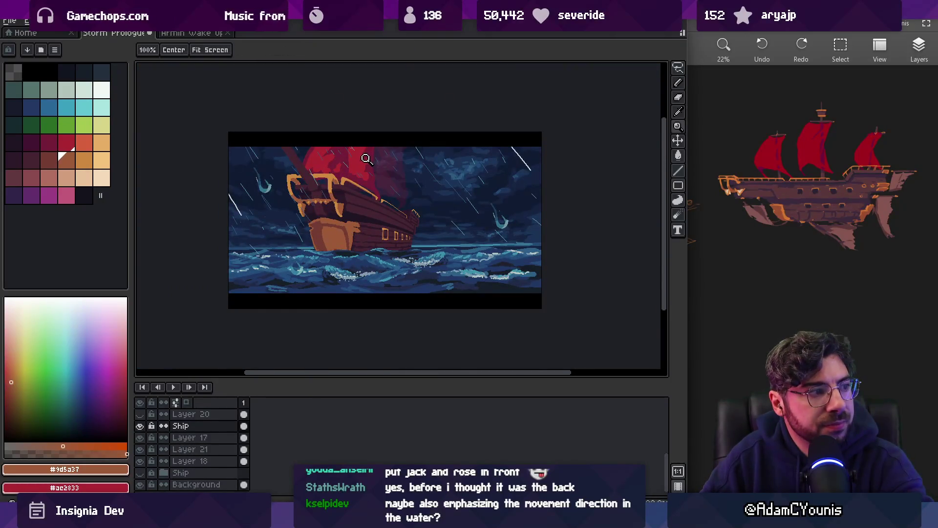
click(381, 183)
key(v)
click(400, 201)
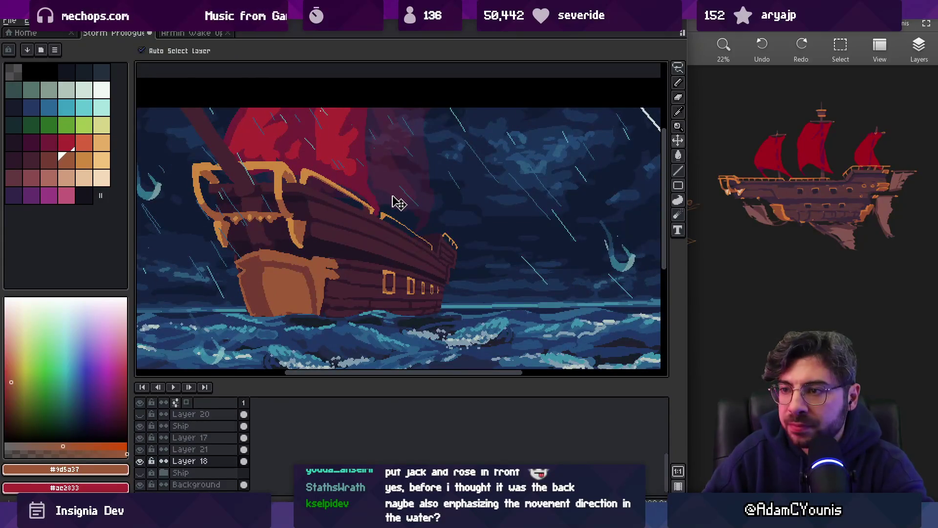
double_click(195, 460)
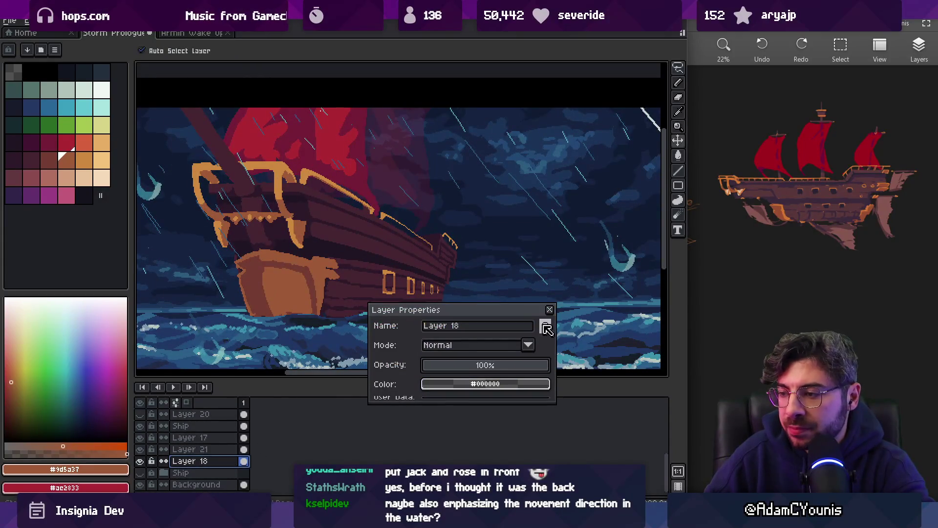
click(550, 309)
click(281, 295)
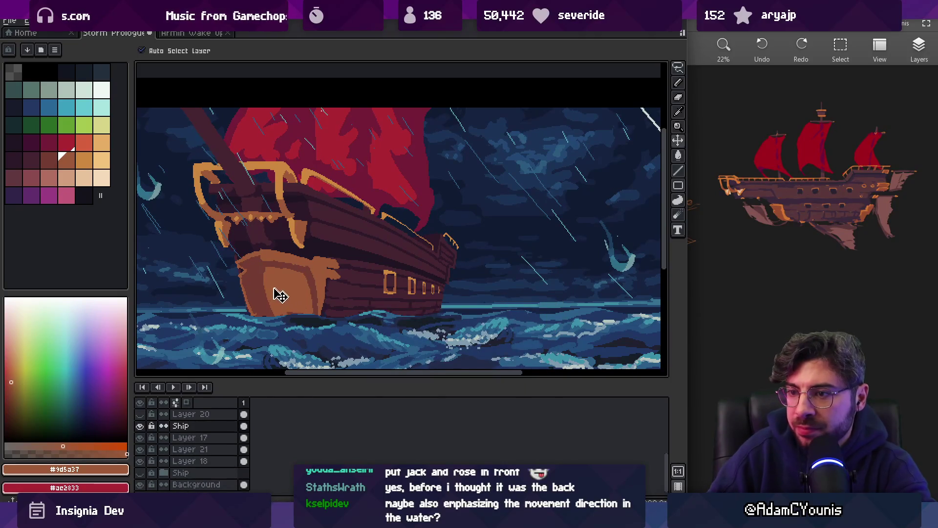
- Shade the orange bow in dark reddish-brown, undoing the first too-dark stroke
click(101, 161)
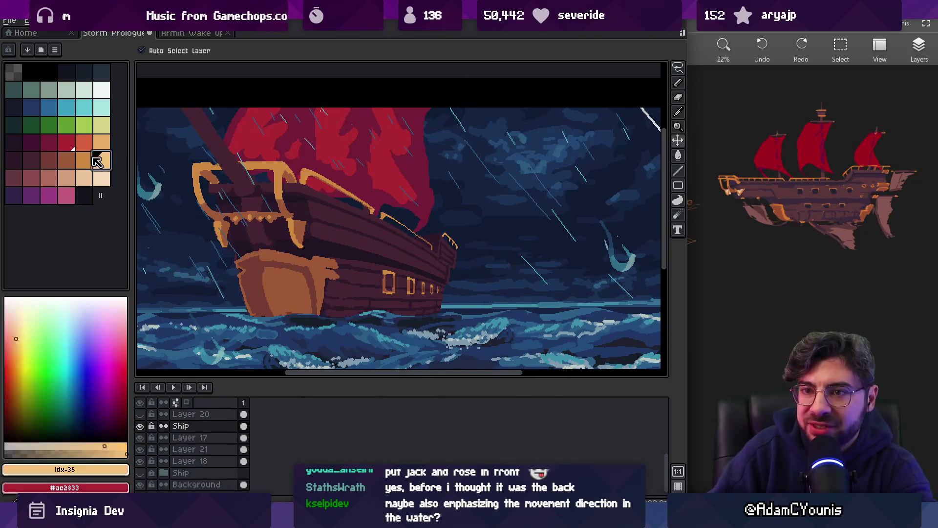
key(b)
alt+click(313, 267)
mouse_move(258, 263)
mouse_down()
mouse_move(288, 308)
mouse_move(320, 297)
mouse_move(293, 257)
mouse_move(274, 294)
mouse_move(259, 291)
mouse_up()
key(ctrl+z)
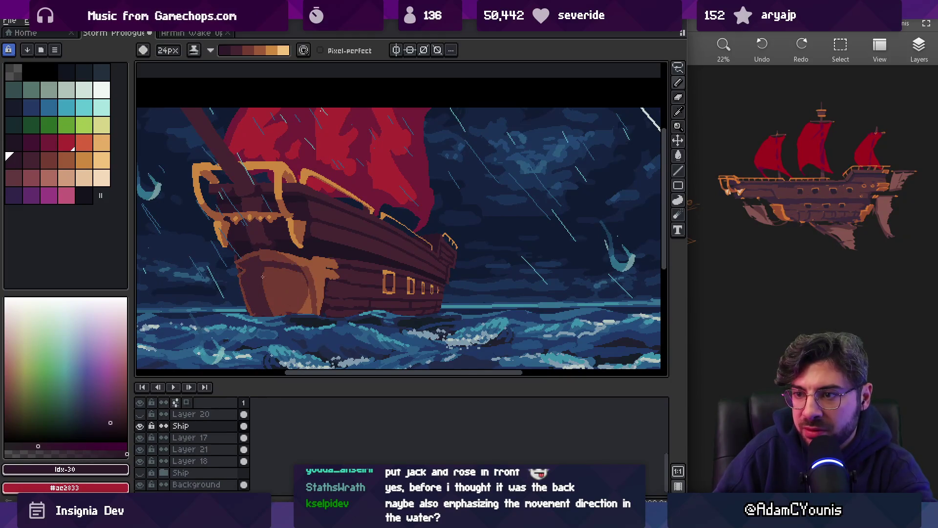
drag(318, 308, 286, 268)
- Highlight the hull's top edge with the lighter orange colour
key(z)
scroll(310, 245, down, 4)
scroll(310, 247, up, 4)
key(b)
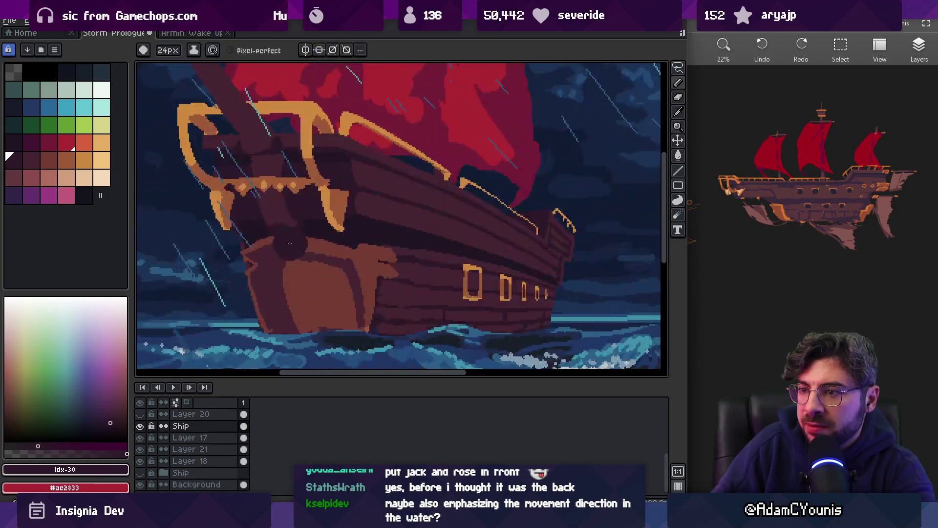
key(x)
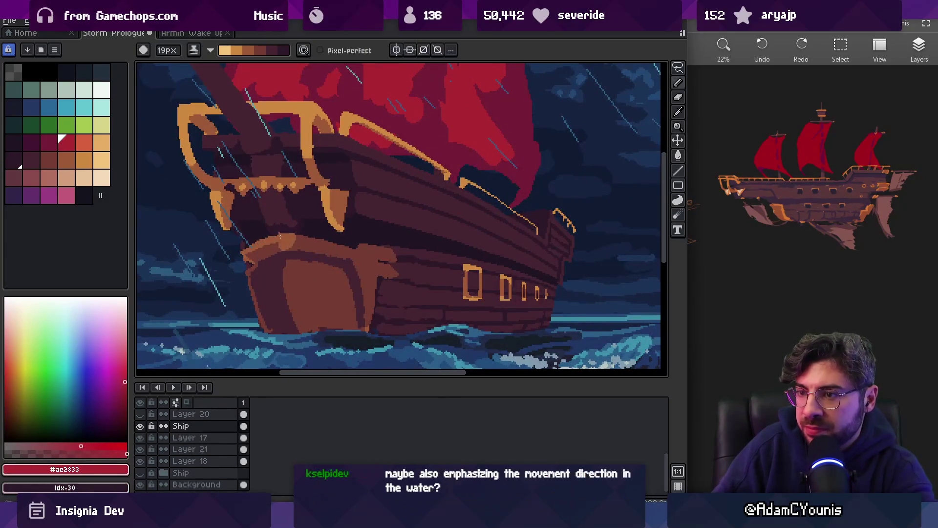
key(b)
key(b)
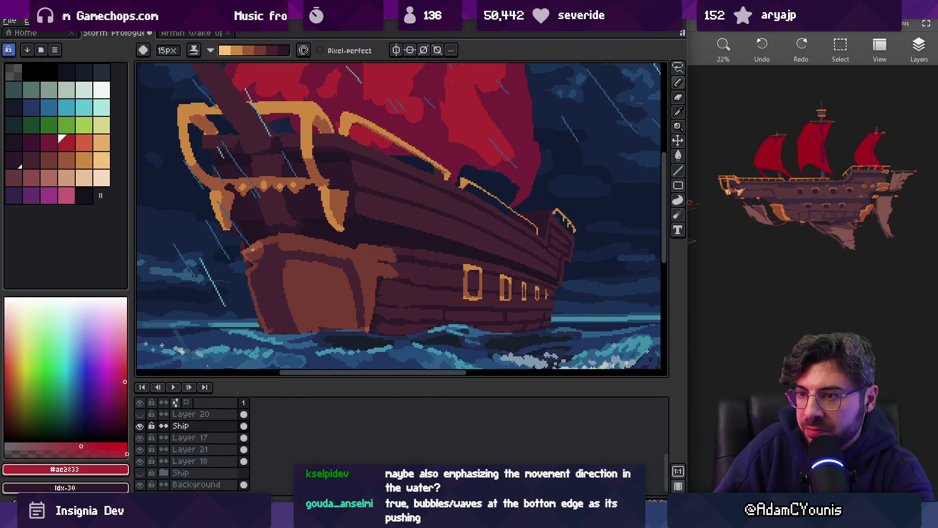
drag(279, 237, 390, 252)
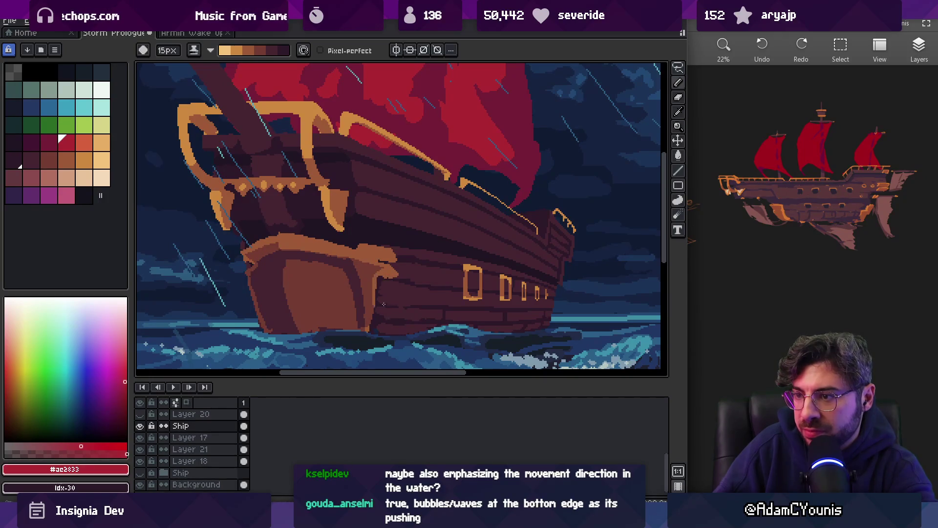
- Add a light orange Shading-ink highlight running down the bow's front
key(z)
scroll(343, 253, down, 5)
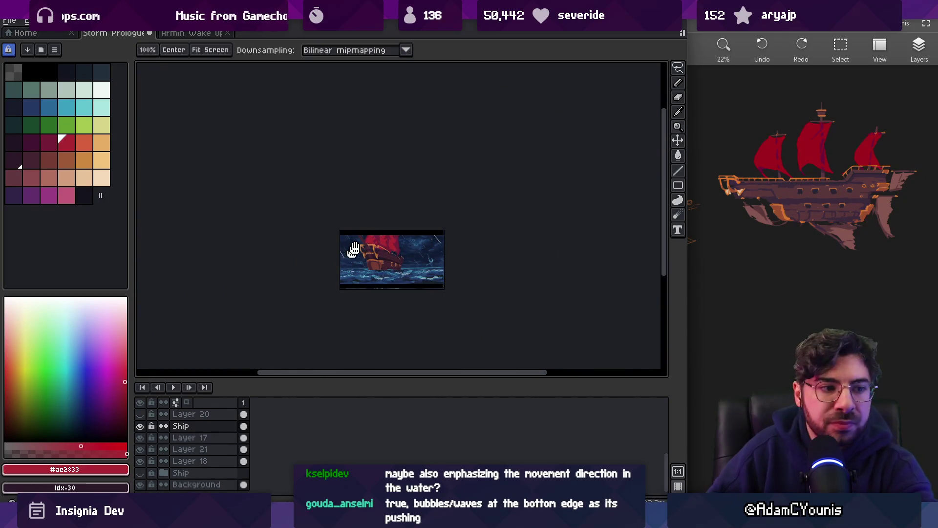
scroll(346, 258, up, 4)
scroll(346, 258, up, 2)
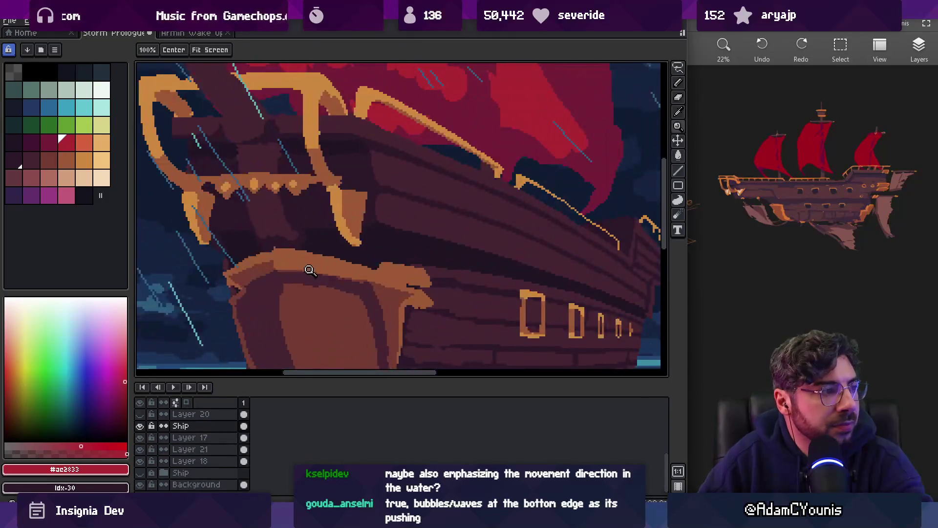
alt+click(311, 272)
key(b)
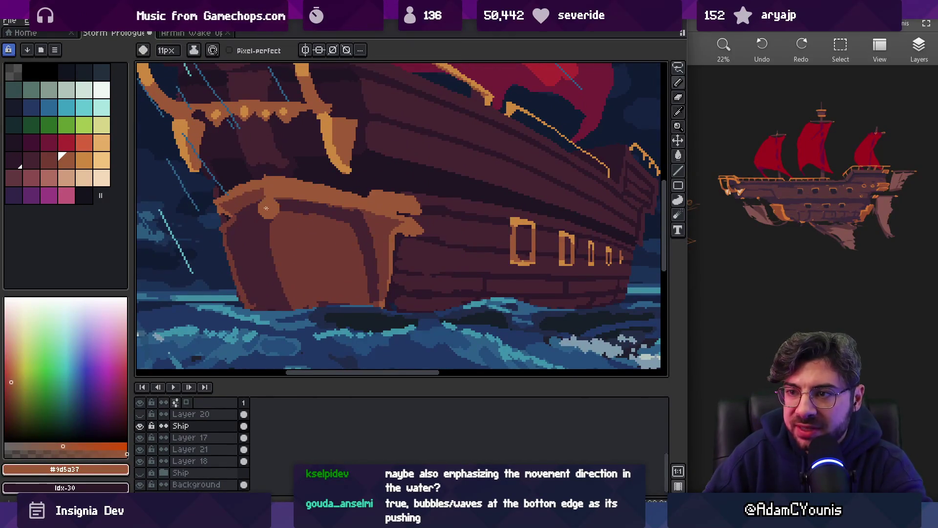
key(s)
drag(272, 209, 295, 307)
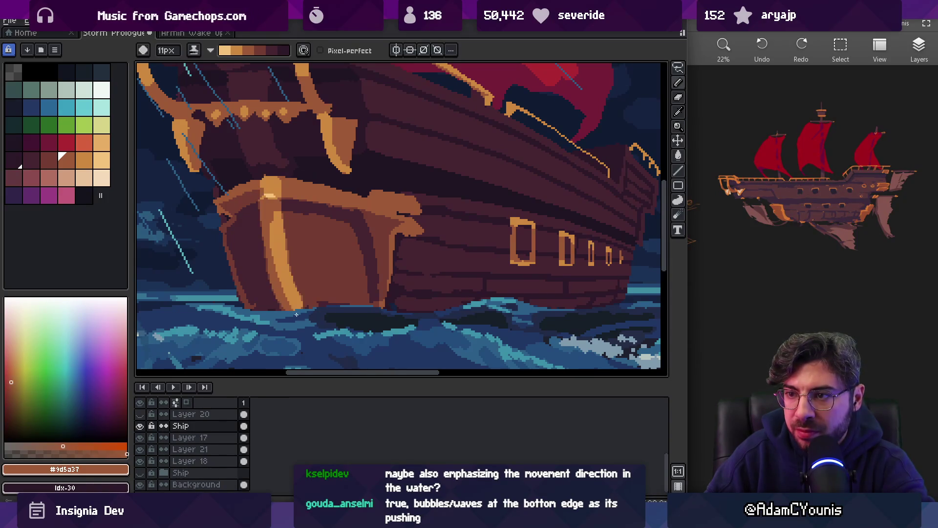
key(z)
scroll(312, 182, down, 5)
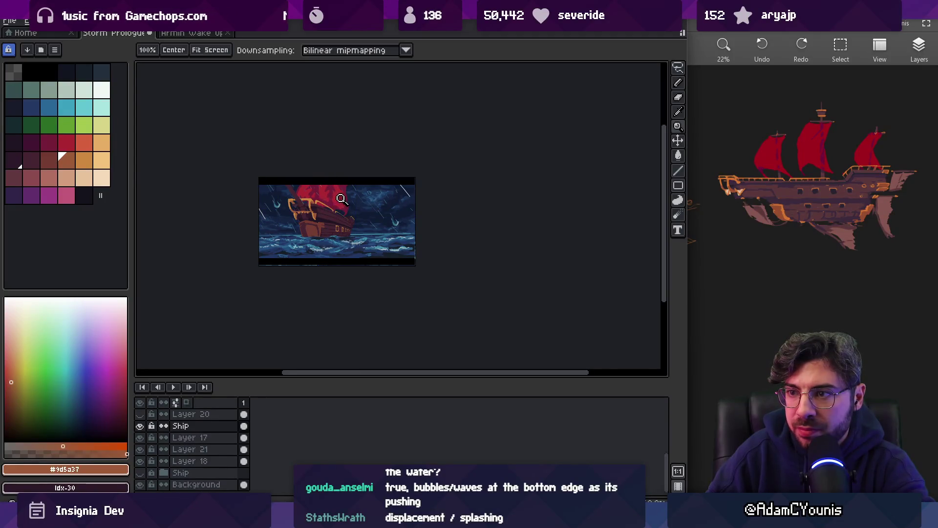
- Eyedrop the hull's dark shade and the mid-brown from the bow panel
scroll(312, 227, up, 5)
key(i)
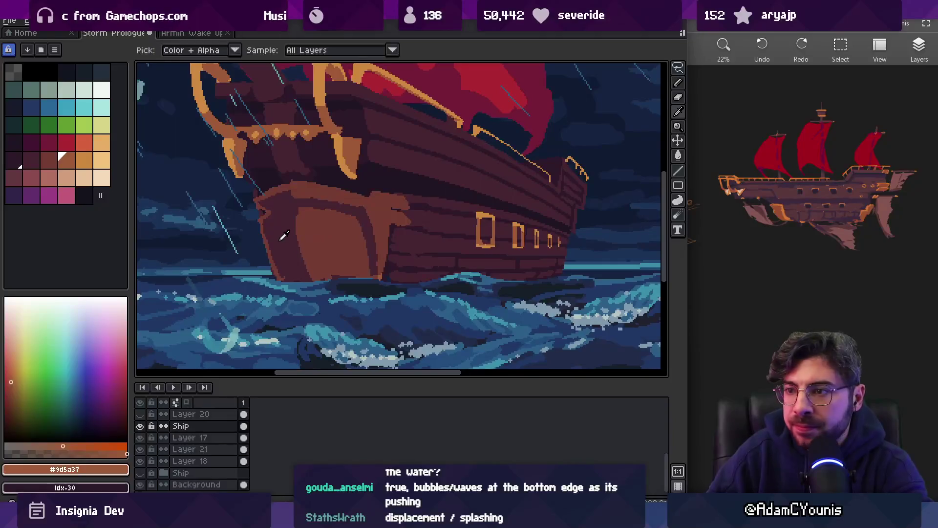
click(282, 238)
key(b)
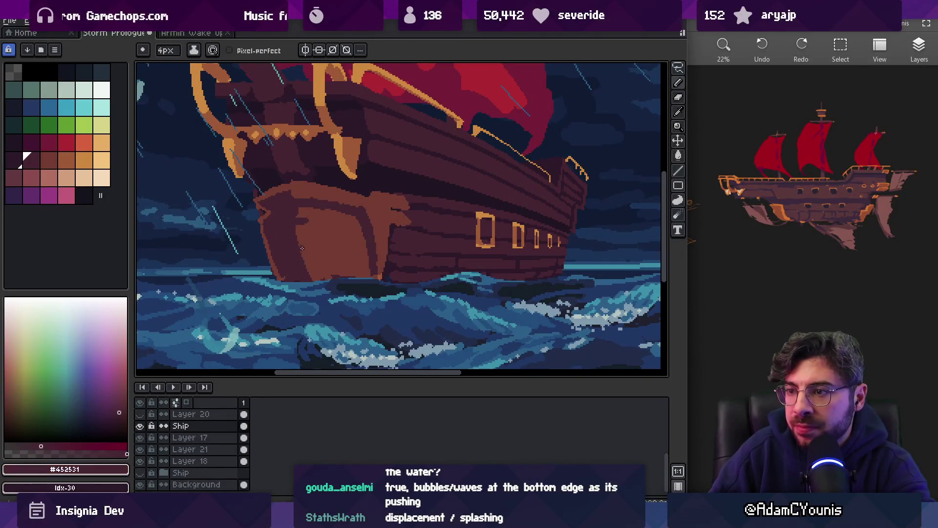
alt+click(307, 232)
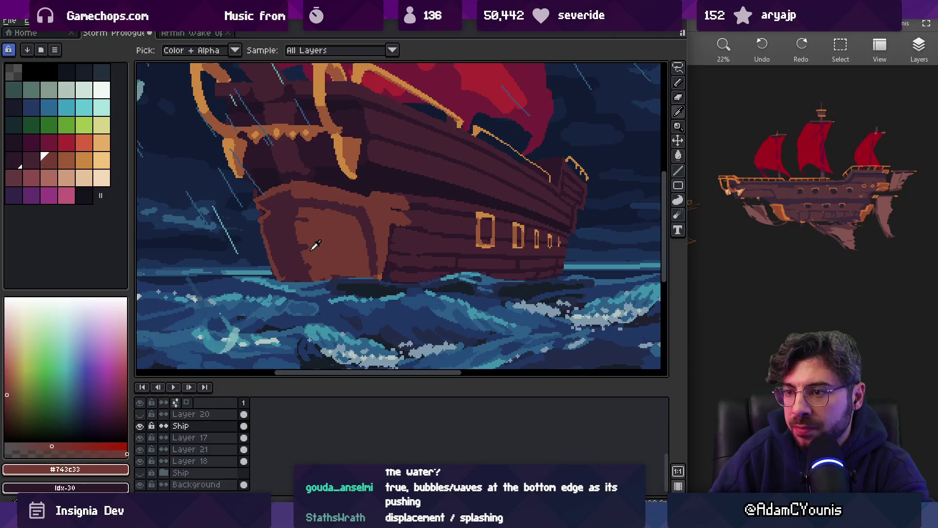
key(alt)
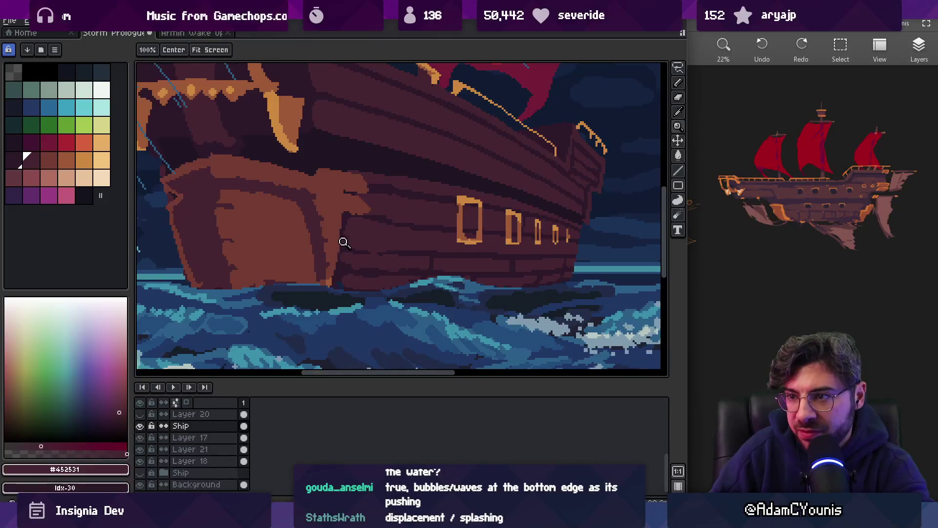
scroll(342, 241, down, 3)
scroll(337, 234, up, 3)
alt+click(335, 238)
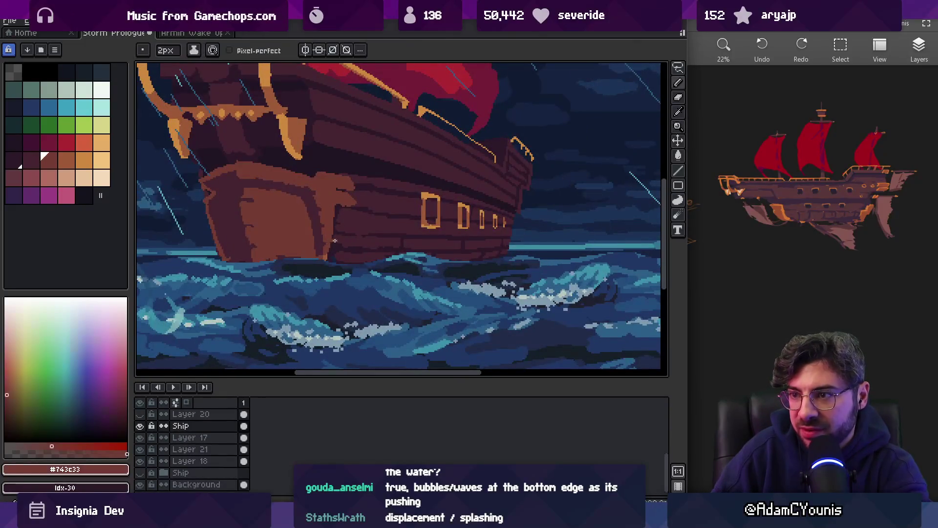
- Pick the darker hull brown #452531 and the bow's mid-brown, then zoom back in on the ship
scroll(341, 240, down, 4)
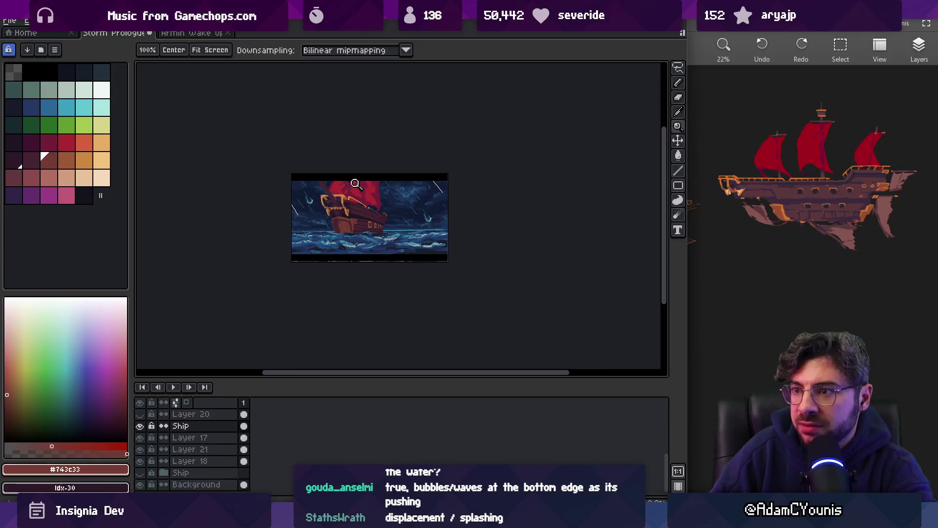
scroll(360, 204, up, 3)
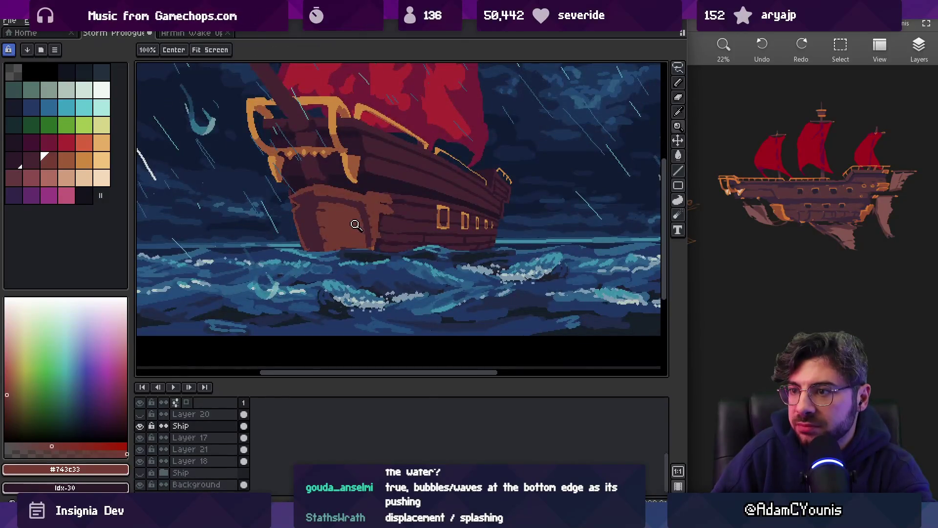
scroll(359, 210, down, 3)
scroll(357, 213, up, 3)
scroll(357, 213, up, 1)
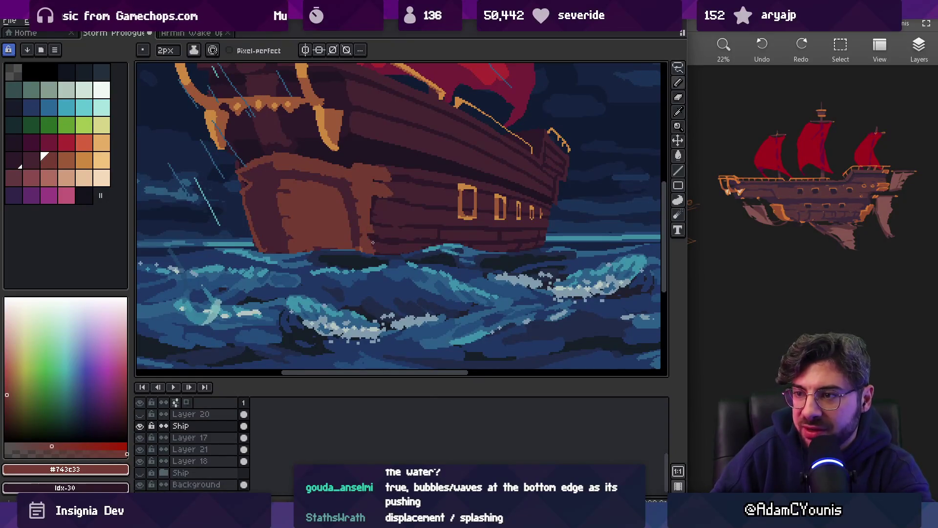
alt+click(367, 230)
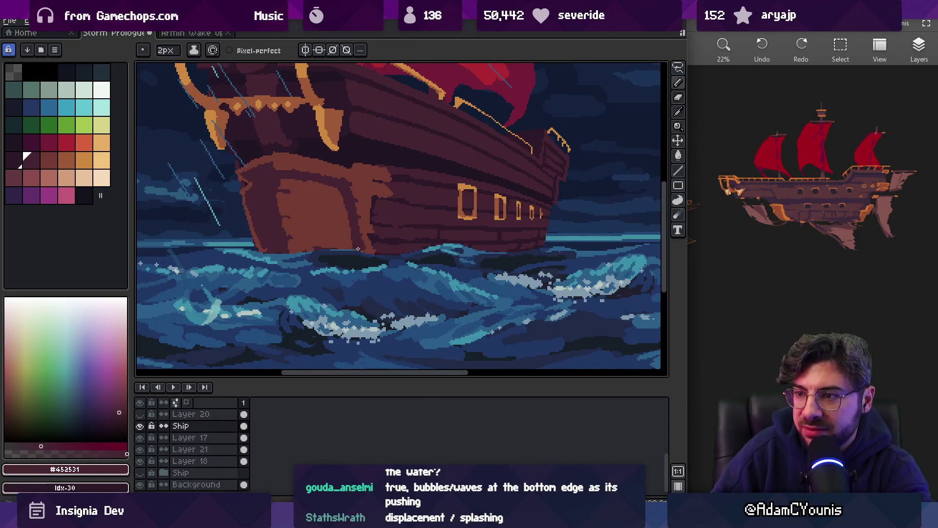
key(alt)
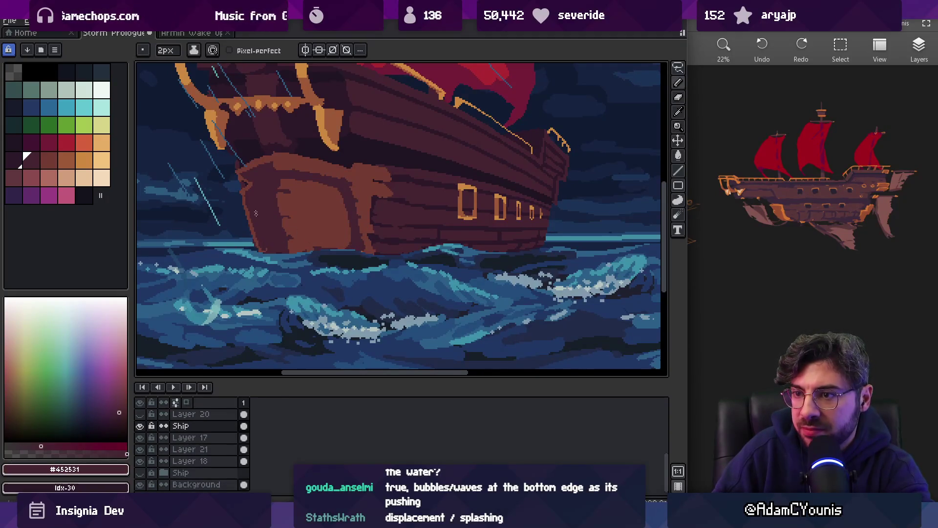
alt+click(283, 222)
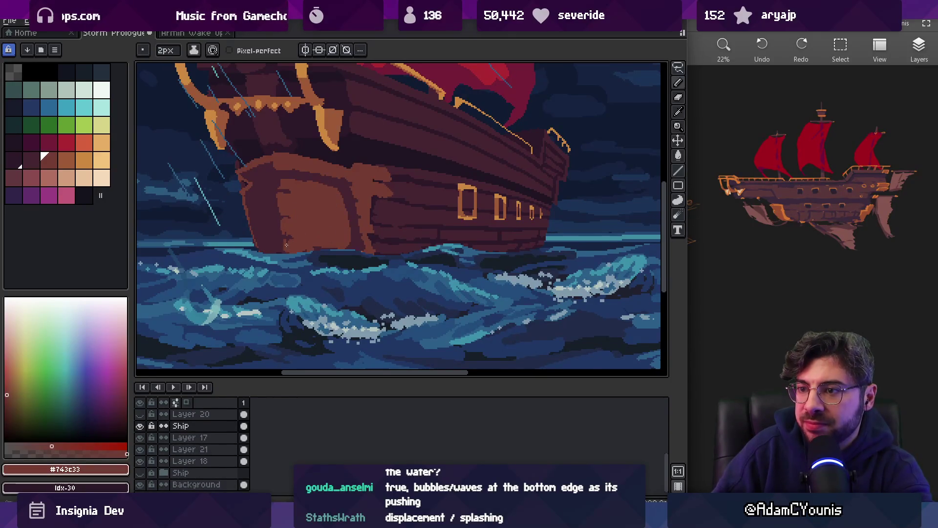
scroll(287, 244, down, 5)
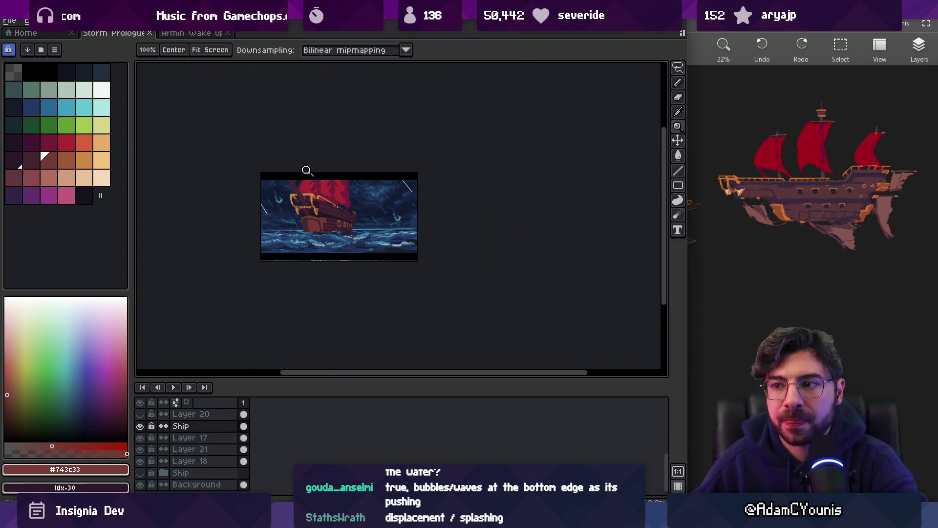
click(359, 213)
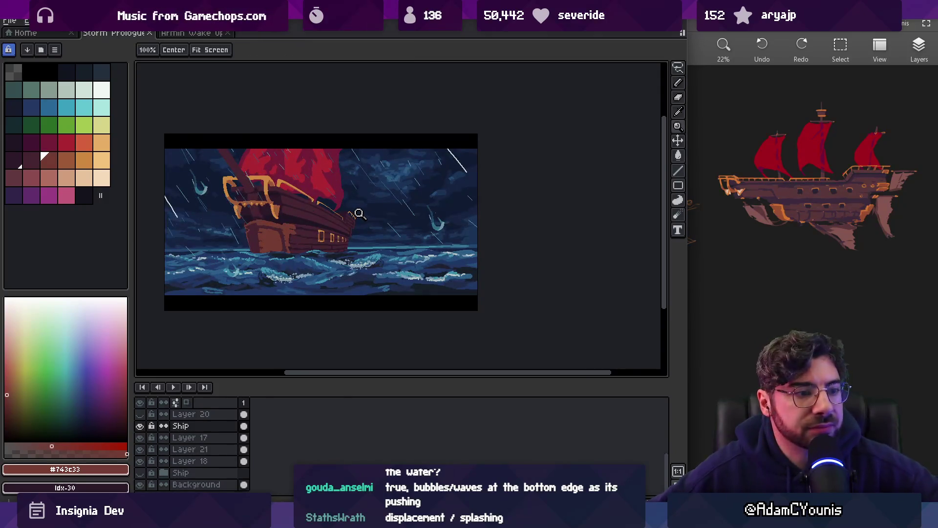
scroll(352, 225, up, 3)
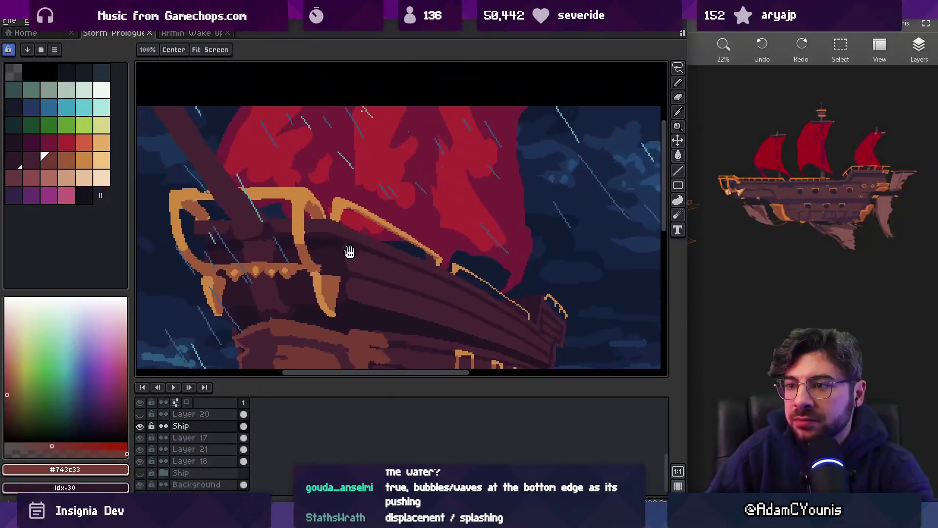
- Repaint the mast and its crossbar on Layer 17 in lighter brown with a 16px brush
key(i)
click(279, 223)
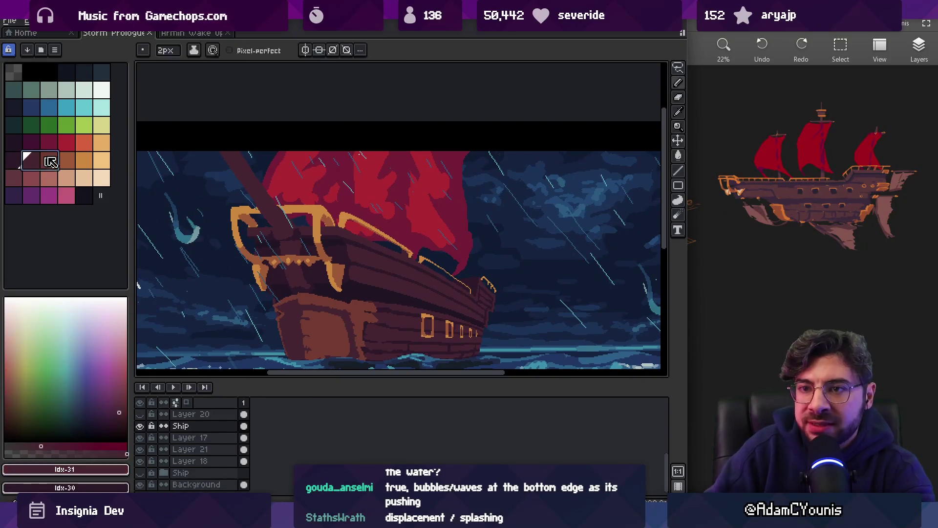
key(b)
key(e)
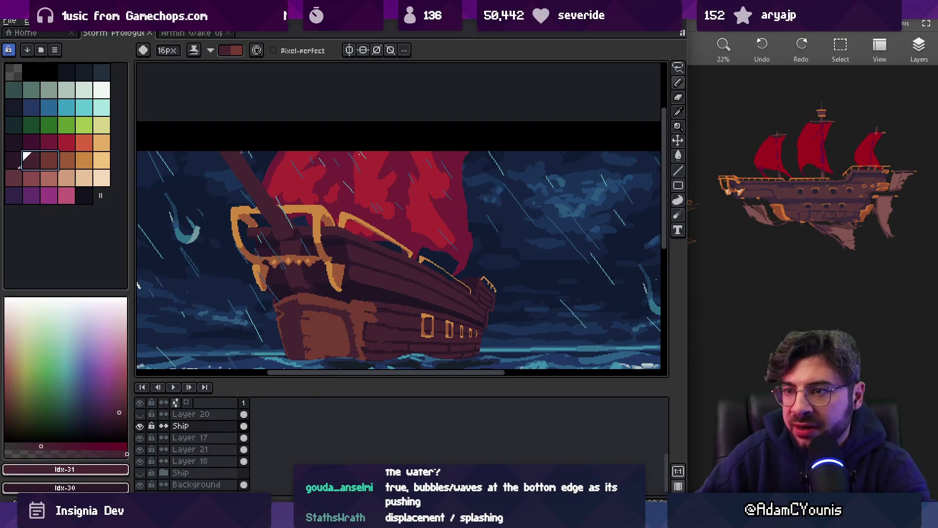
key(x)
drag(227, 147, 275, 222)
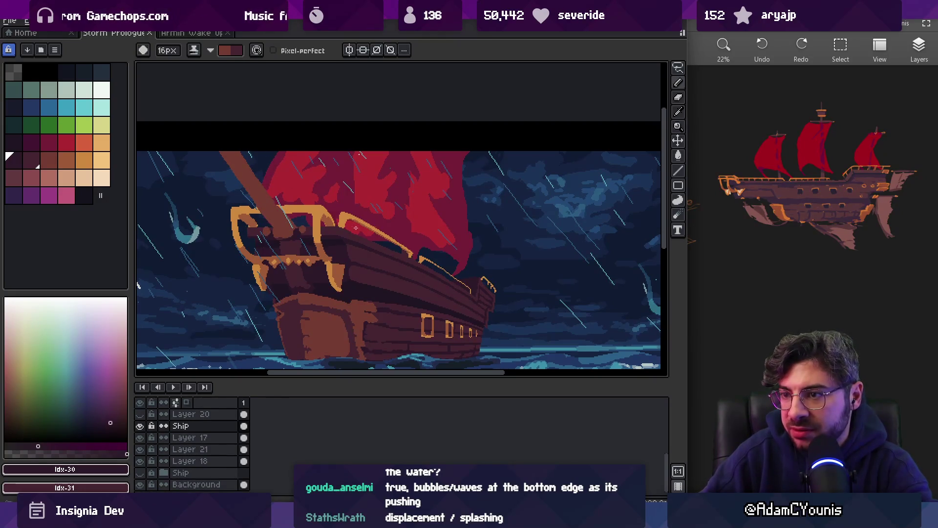
key(Down)
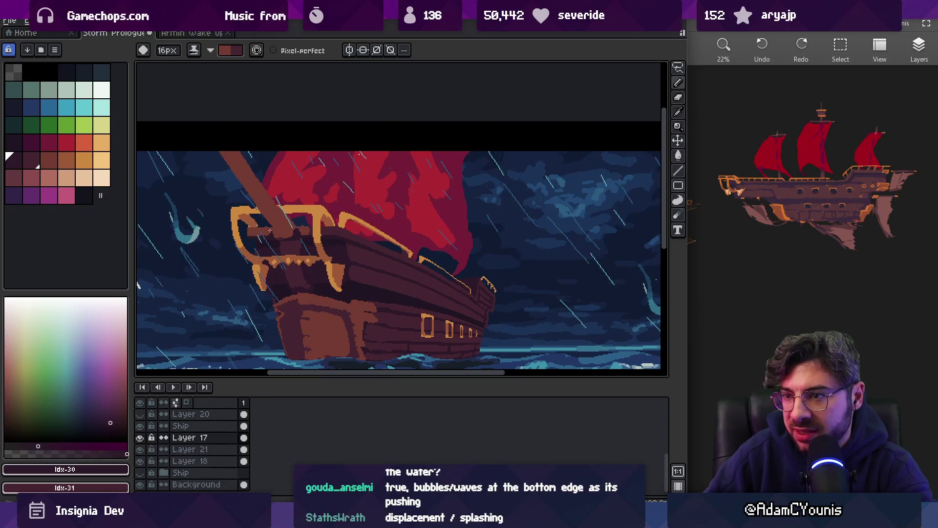
drag(308, 231, 341, 226)
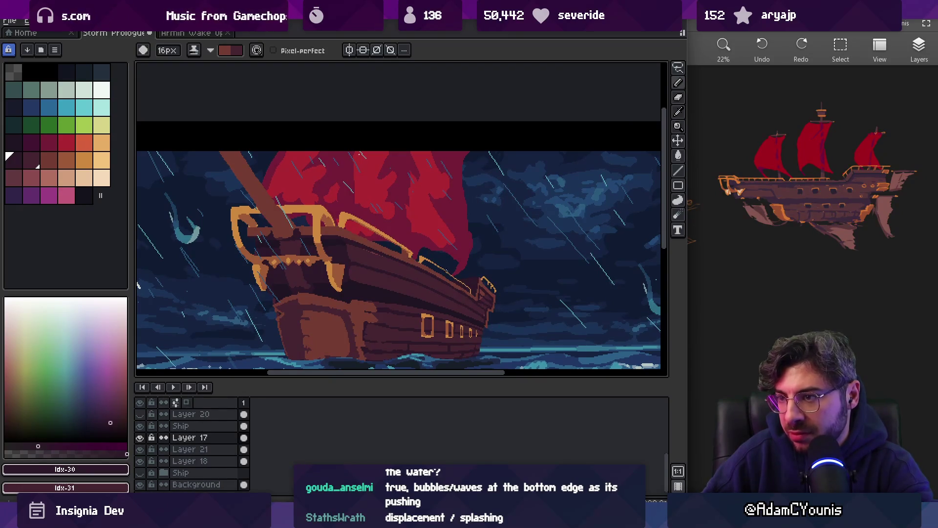
- Paint a 7px dark maroon shadow line along the mast on the Ship layer
key(x)
key(b)
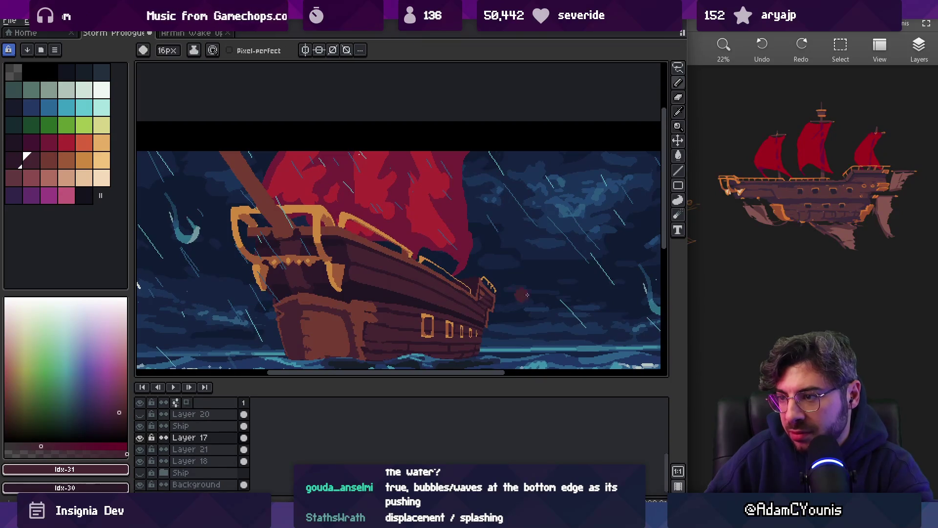
key(e)
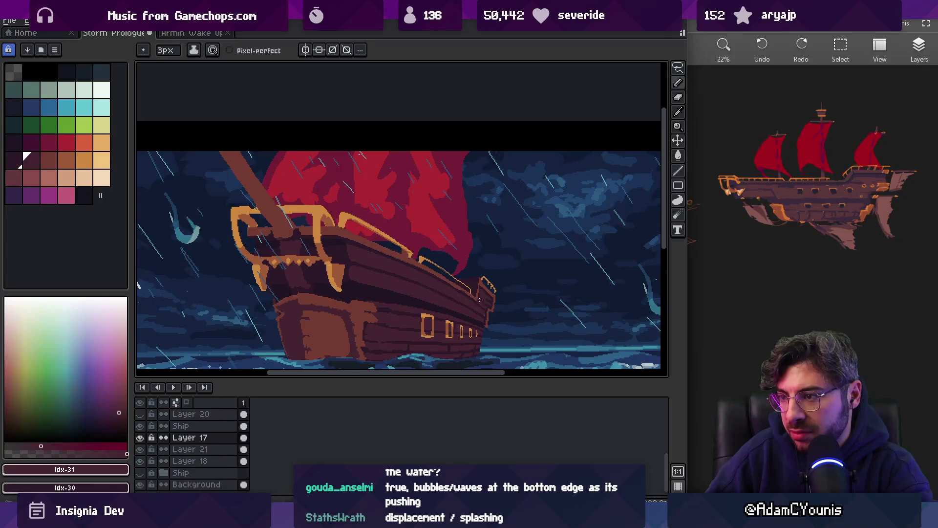
key(z)
scroll(484, 316, down, 2)
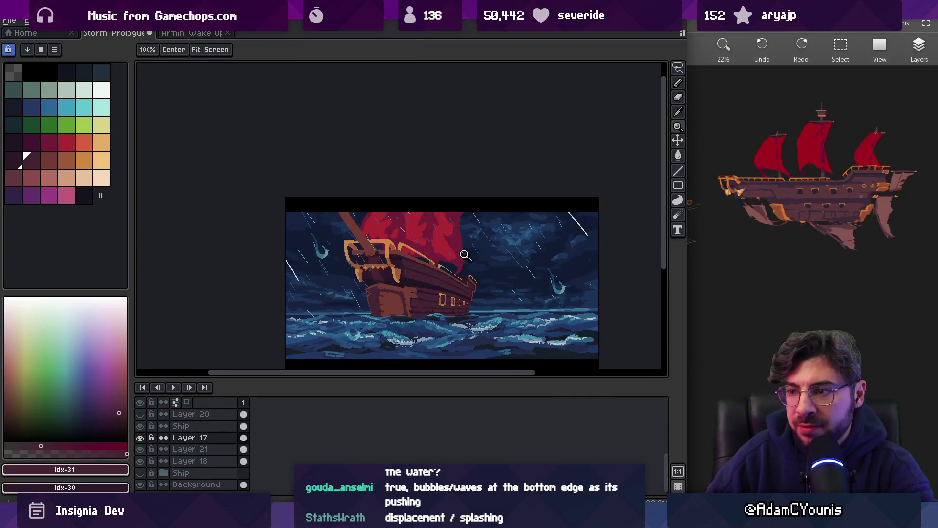
scroll(403, 223, up, 3)
key(b)
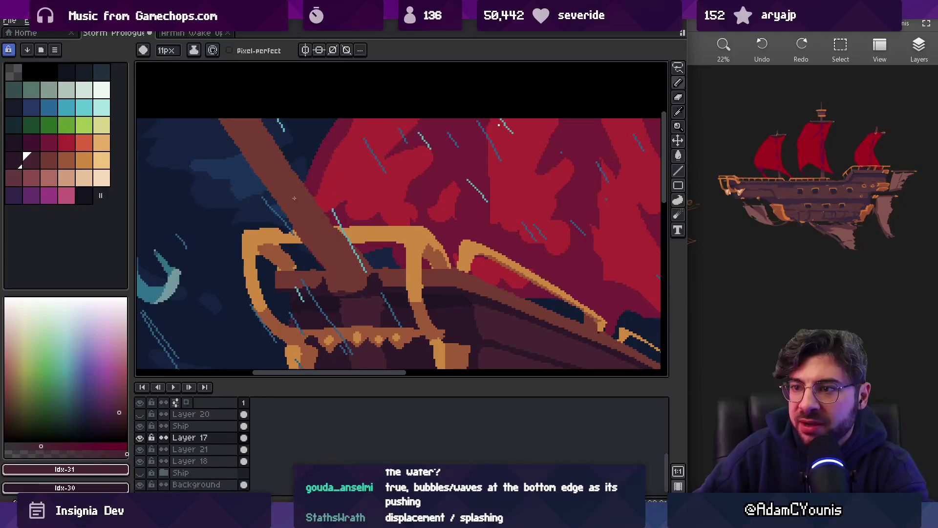
ctrl+click(285, 189)
key(minus)
key(minus)
key(minus)
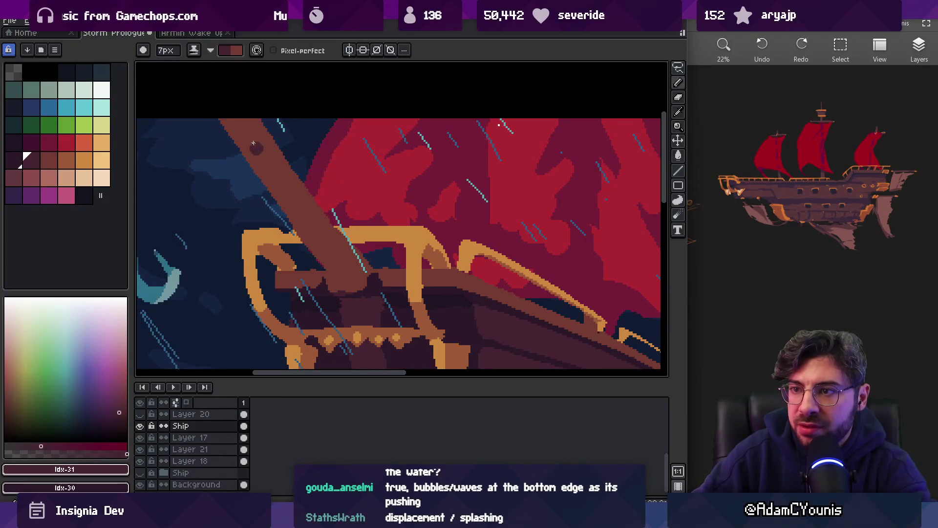
mouse_move(252, 139)
mouse_down()
mouse_move(362, 288)
mouse_move(308, 201)
mouse_move(339, 294)
mouse_up()
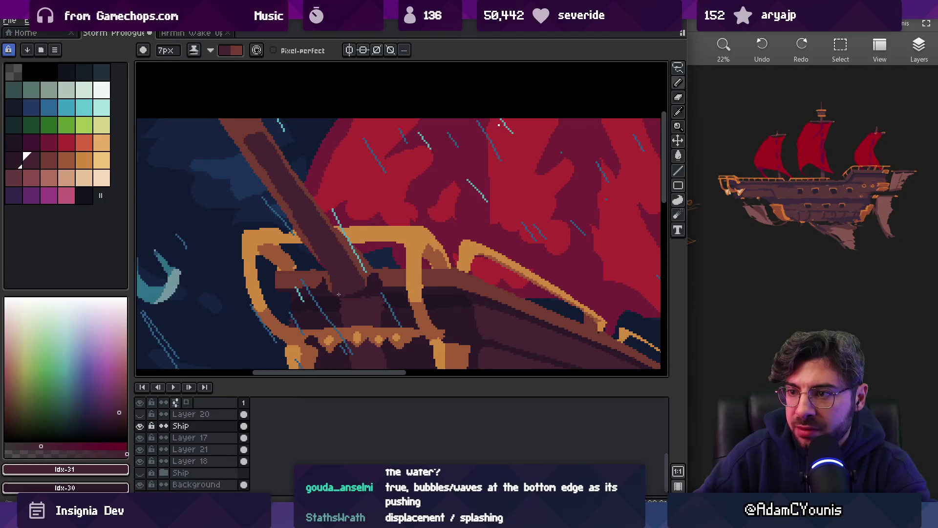